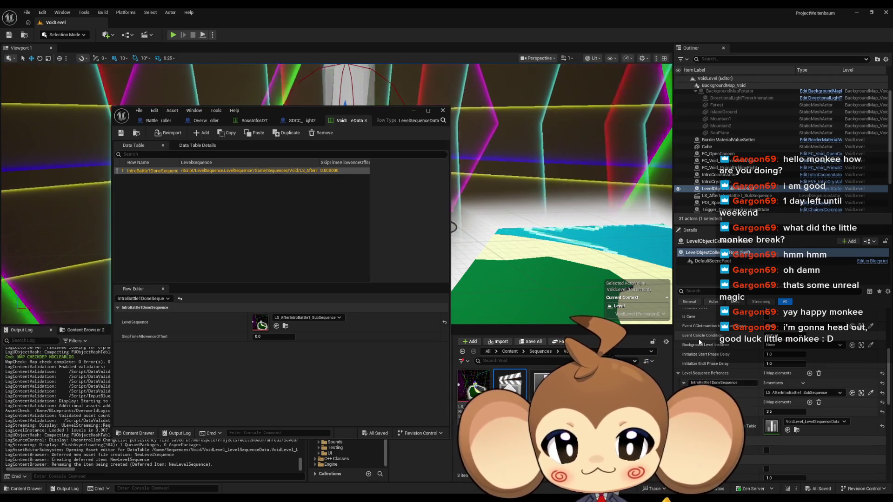
Step: Confirm the name LS_AfterIntroBattle2 and update the redirector references still pointing at the old name
key(Return)
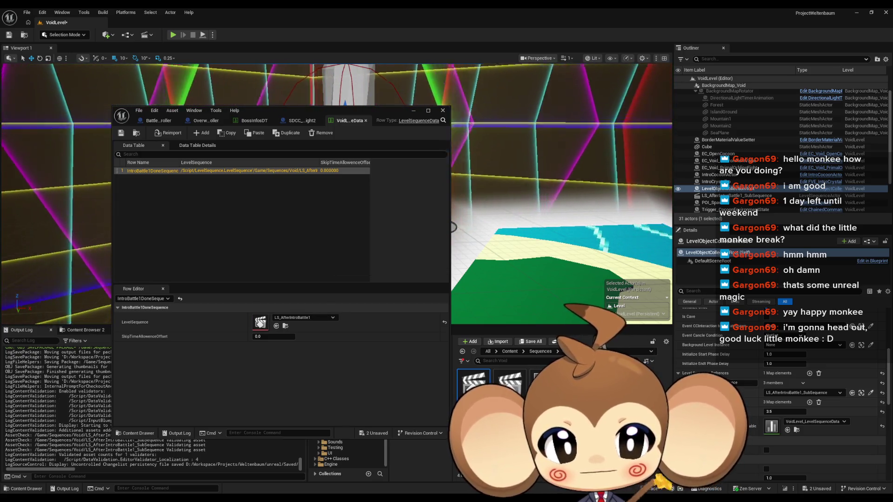
right_click(591, 379)
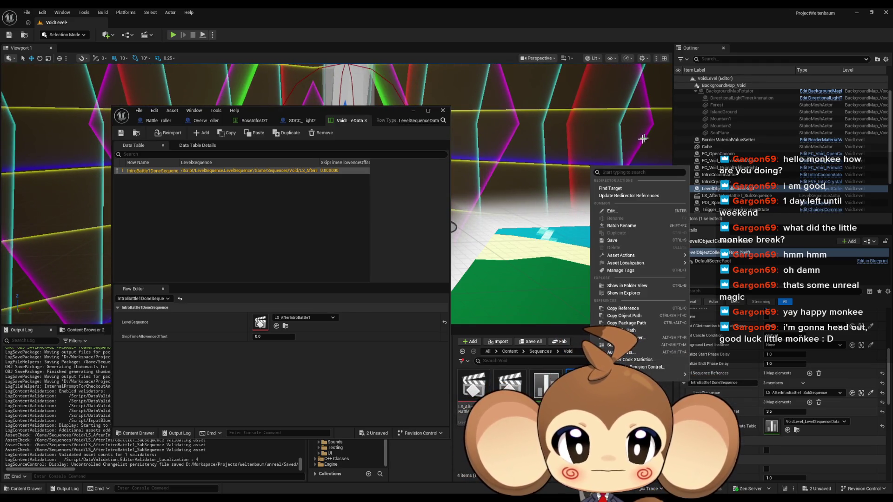
click(626, 198)
Step: Delete the leftover unreferenced redirectors and save all changes
click(368, 386)
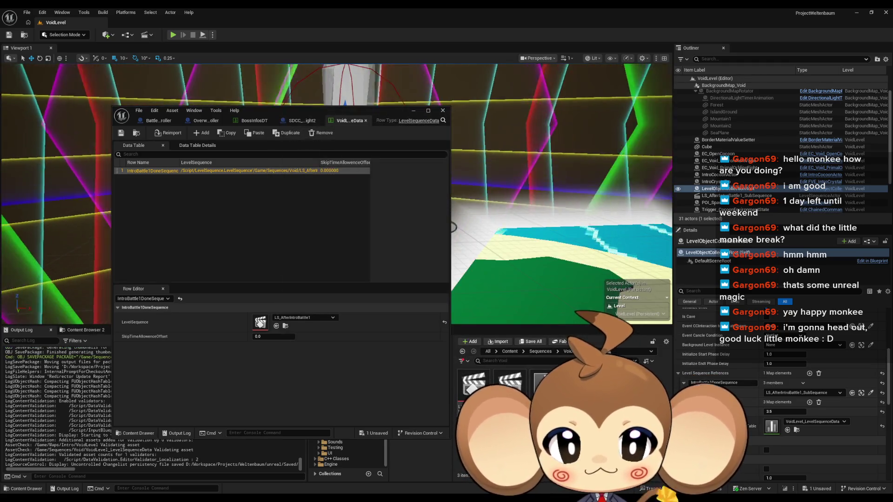
click(27, 13)
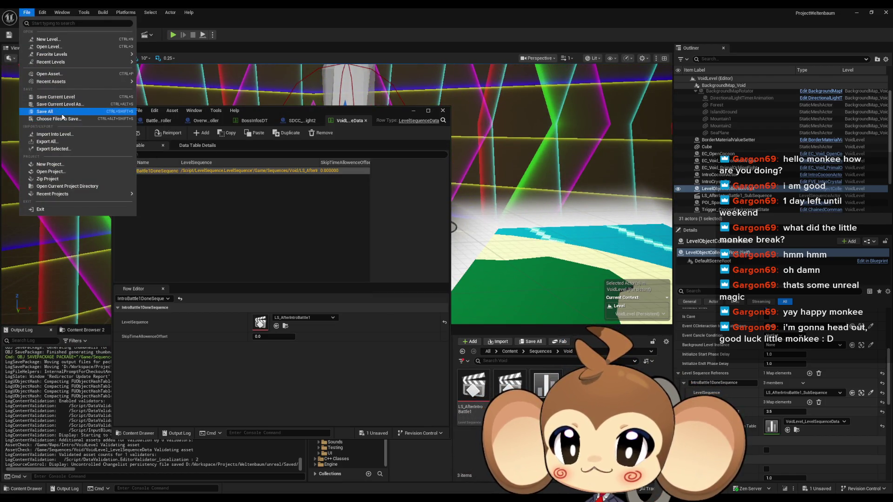
click(62, 114)
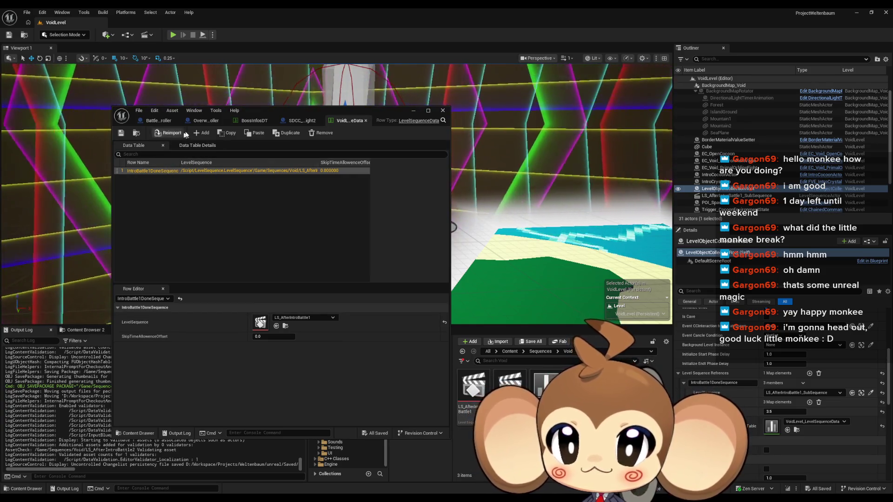
Step: Duplicate the first data table row and rename the copy IntroBattle2DoneSequence
click(286, 133)
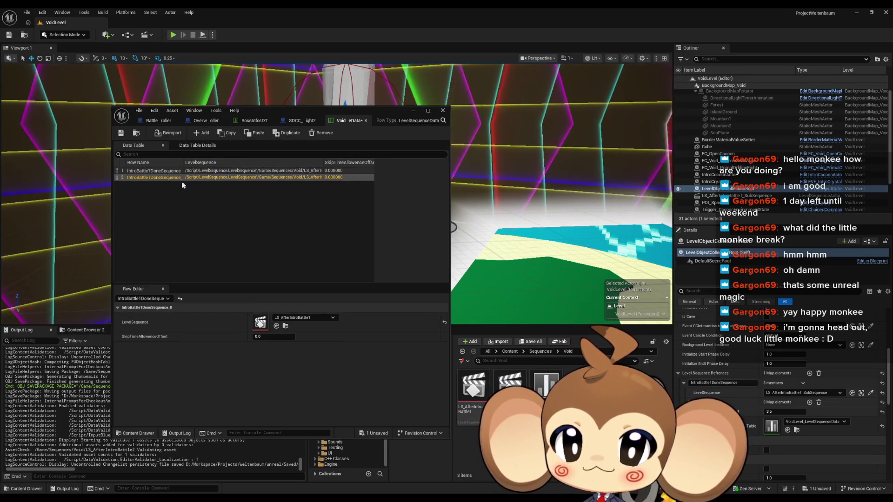
double_click(153, 179)
key(BackSpace)
key(BackSpace)
key(Left)
key(Left)
key(Left)
key(BackSpace)
text(2)
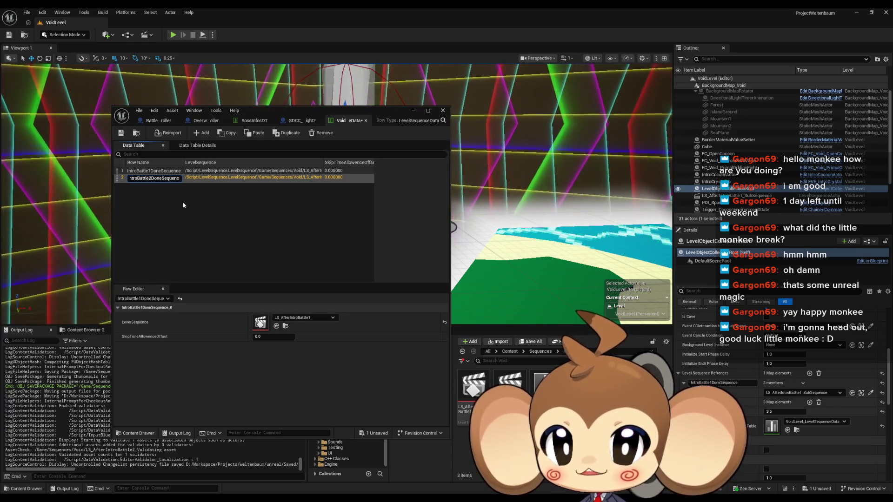
key(Return)
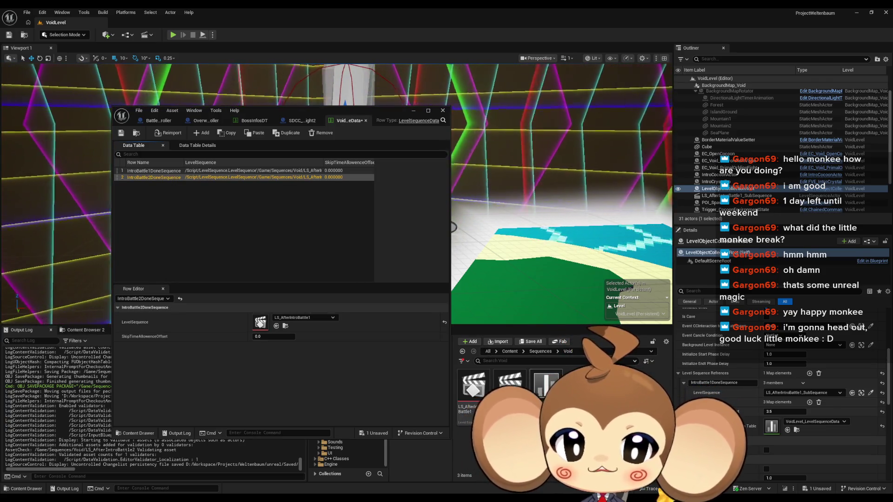
Step: Set LS_AfterIntroBattle2 as the row's LevelSequence and drag that sequence into the level
mouse_move(509, 384)
mouse_down()
mouse_move(263, 335)
mouse_move(260, 321)
mouse_up()
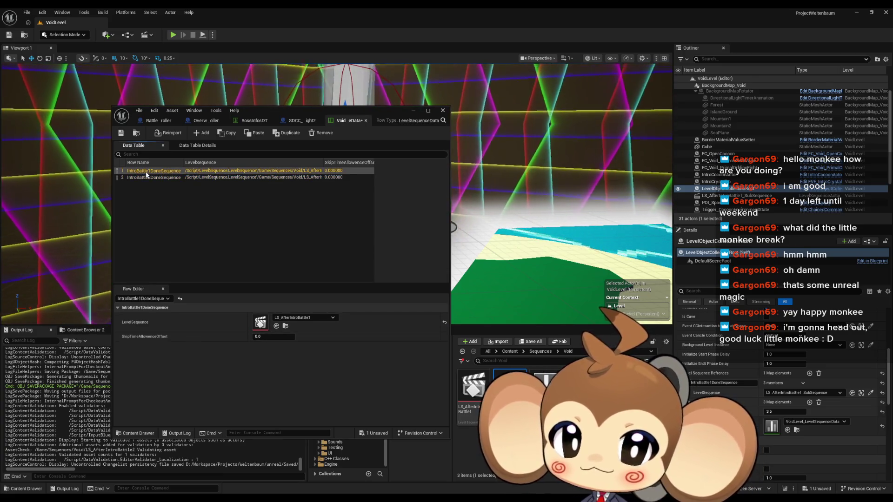
click(714, 195)
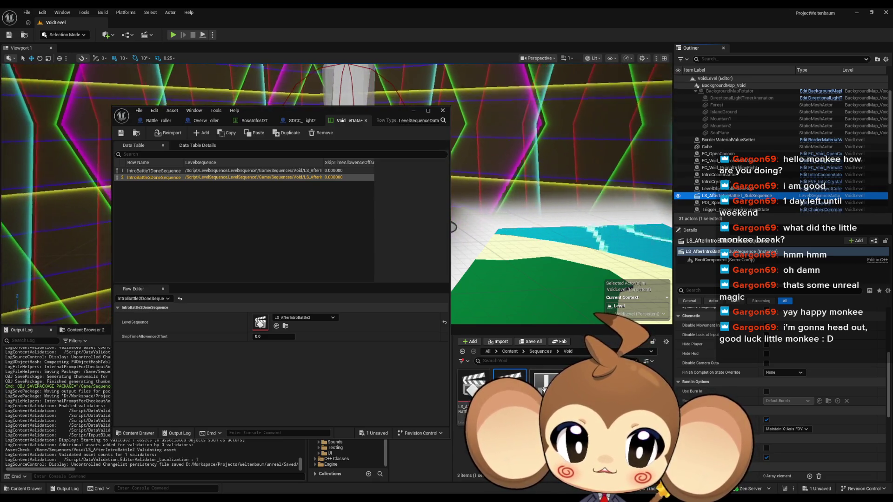
mouse_move(261, 322)
mouse_down()
mouse_move(498, 279)
mouse_move(521, 286)
mouse_up()
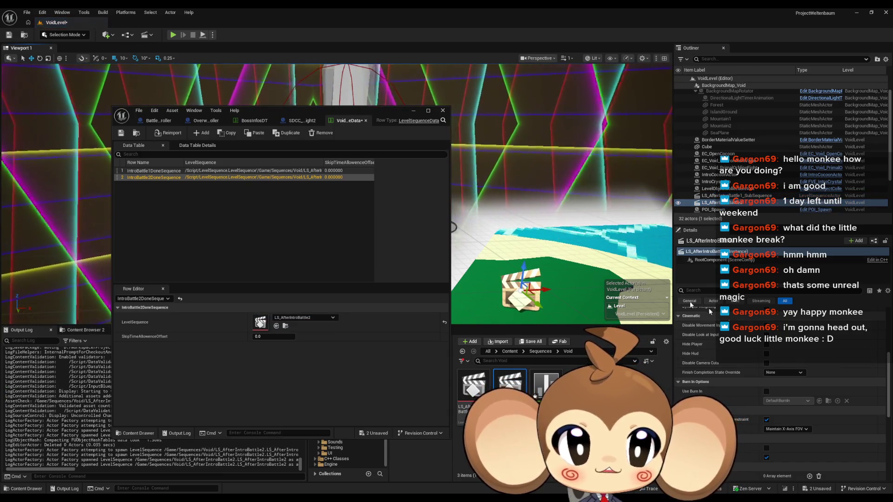
Step: Rename the LS_AfterIntroBattle1_SubSequence actor to LS_AfterIntroBattle1 in the Outliner
click(744, 196)
click(749, 196)
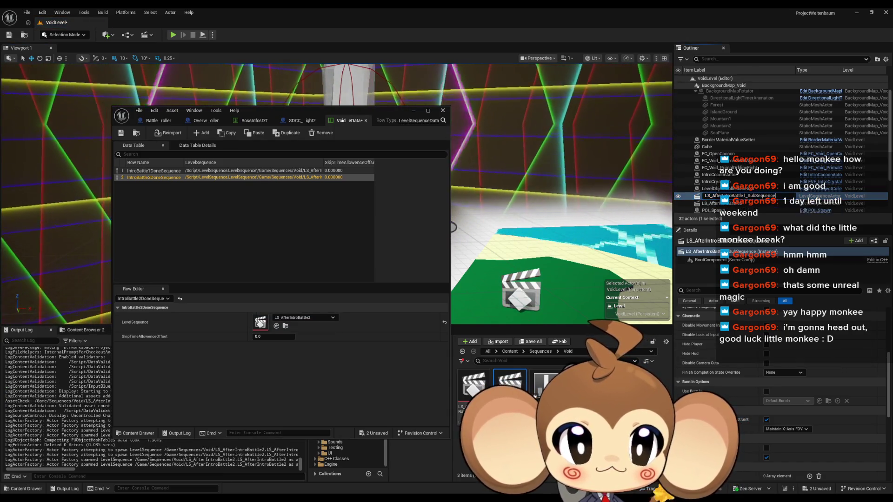
key(BackSpace)
key(BackSpace)
key(BackSpace)
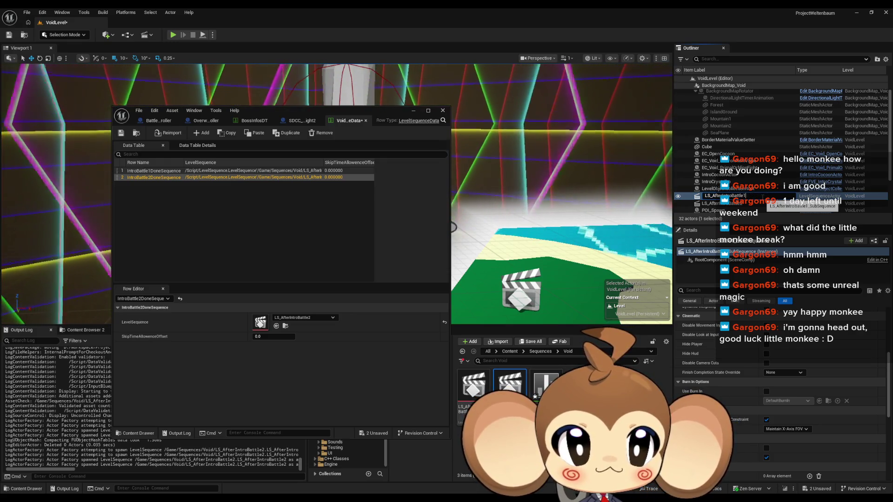
key(Return)
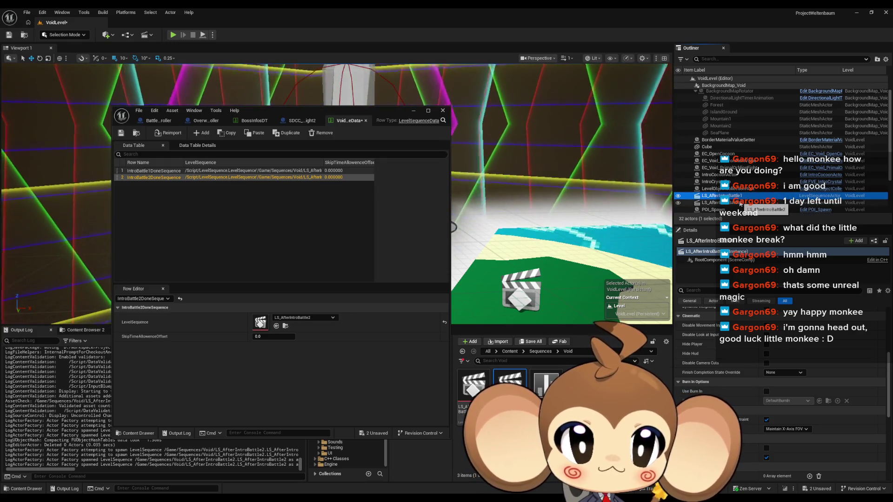
Step: Review the LS_AfterIntroBattle2 sequence actor's settings and the EC_Void_PrimalOrblingFight cassette's properties
scroll(741, 203, down, 1)
scroll(741, 203, down, 4)
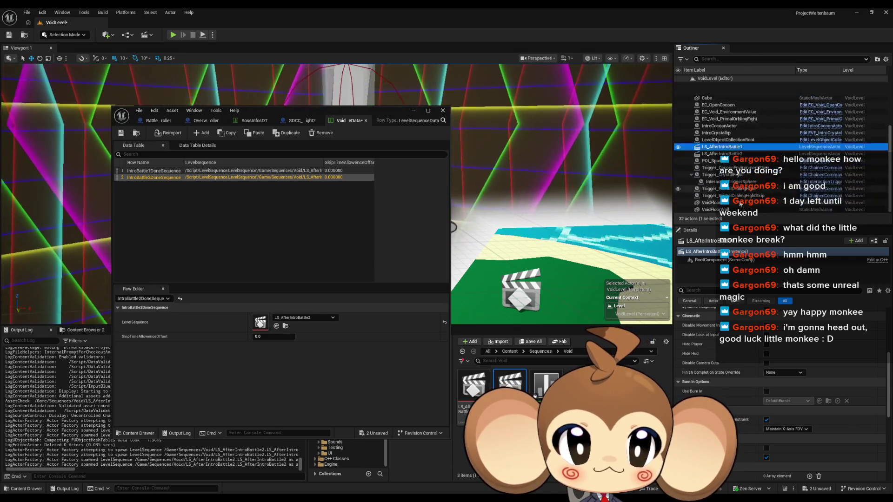
click(720, 173)
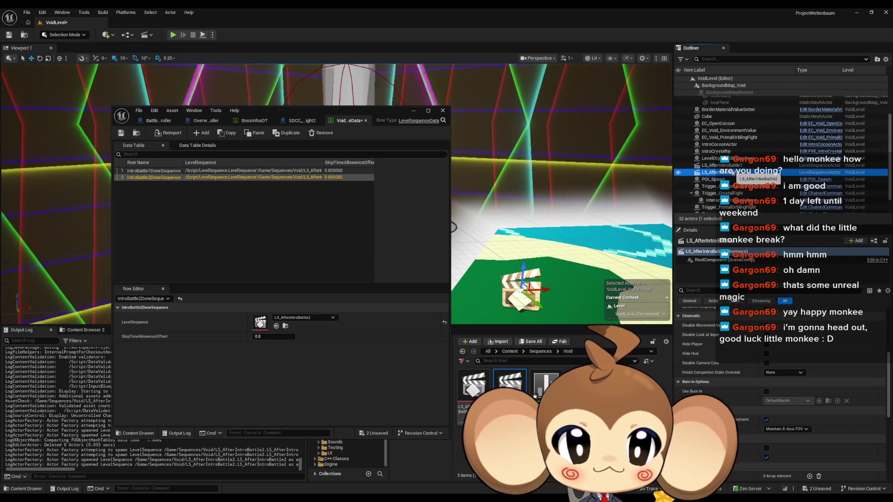
scroll(736, 392, up, 3)
scroll(744, 388, up, 3)
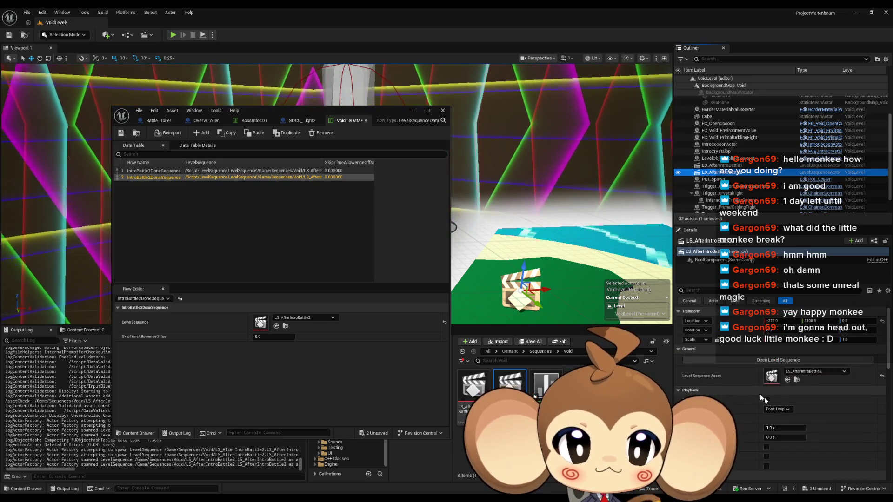
scroll(743, 207, down, 2)
scroll(743, 207, up, 2)
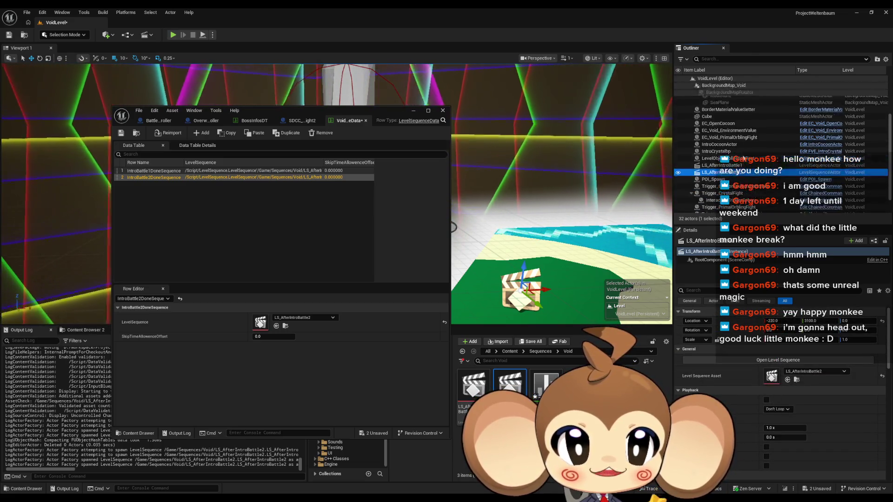
click(730, 137)
scroll(732, 177, down, 2)
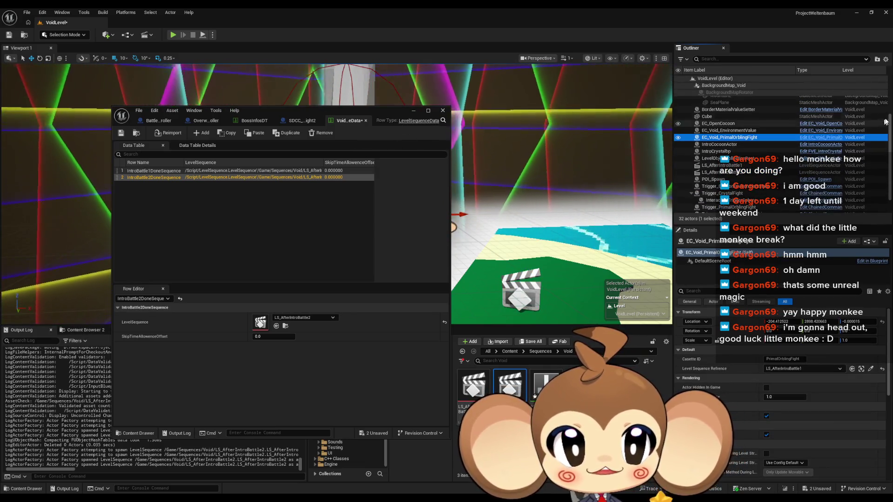
Step: Check LevelObjectCollectionRoot's Level Sequence References, then jump to the EC_OpenCocoon cassette actor
click(721, 141)
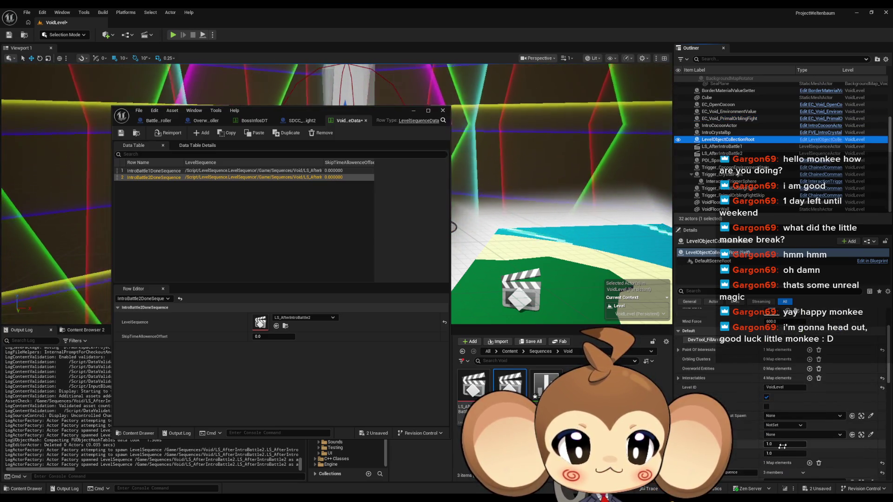
scroll(772, 451, down, 2)
scroll(729, 396, up, 1)
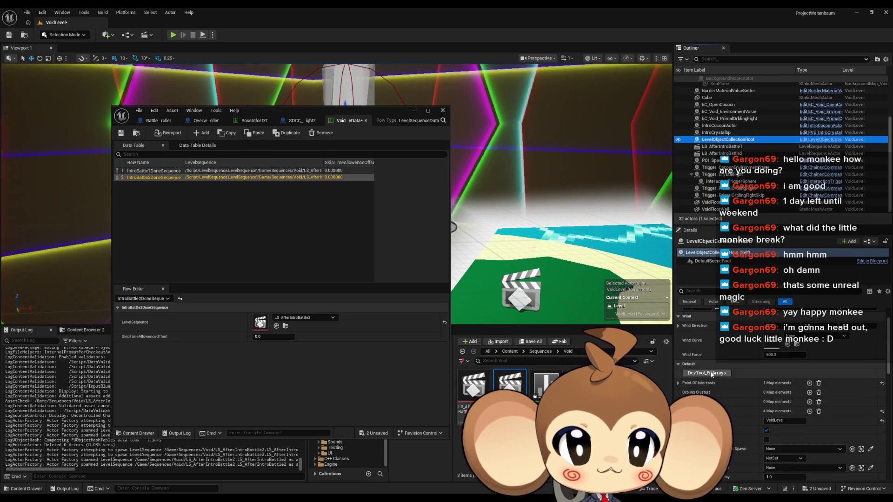
scroll(772, 393, down, 1)
scroll(801, 406, down, 5)
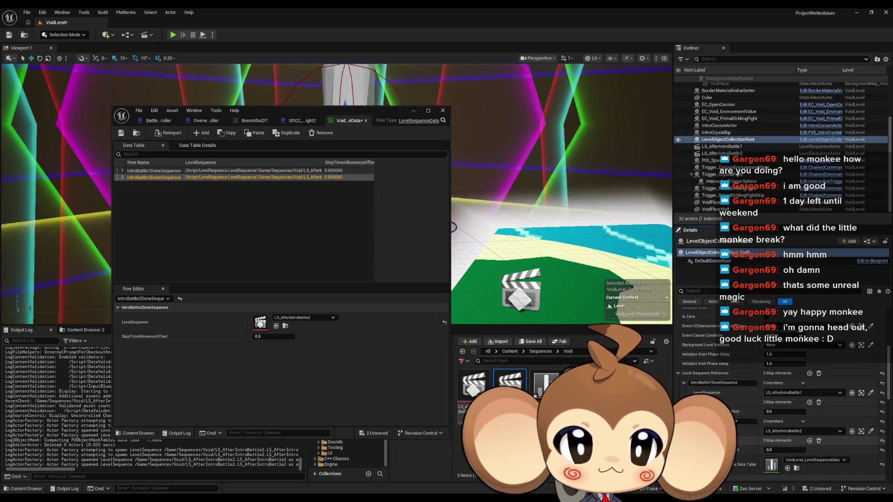
scroll(744, 438, down, 3)
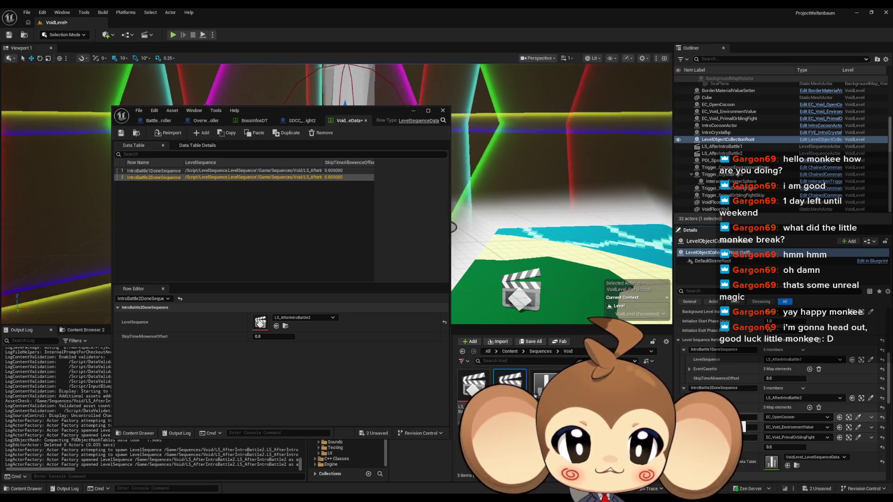
click(848, 418)
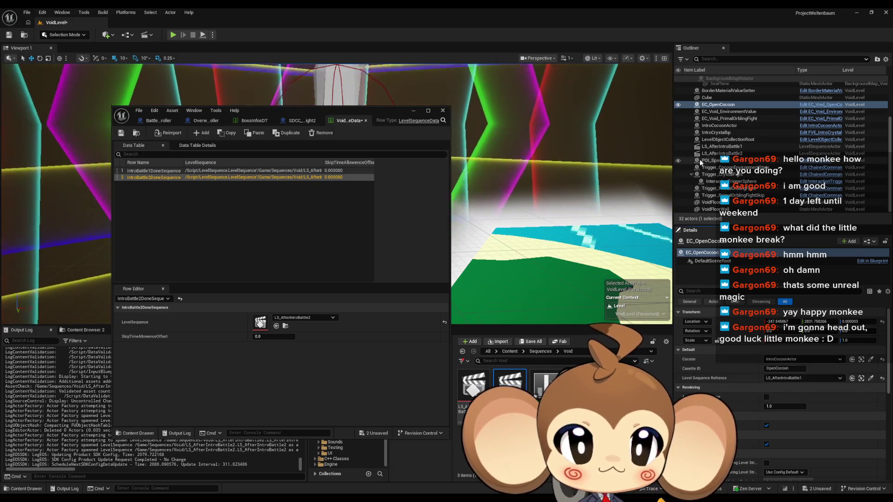
Step: Check Trigger_PrimalOrblingFight's command payload, then open LevelObjectCollectionRoot in the Blueprint editor
click(728, 189)
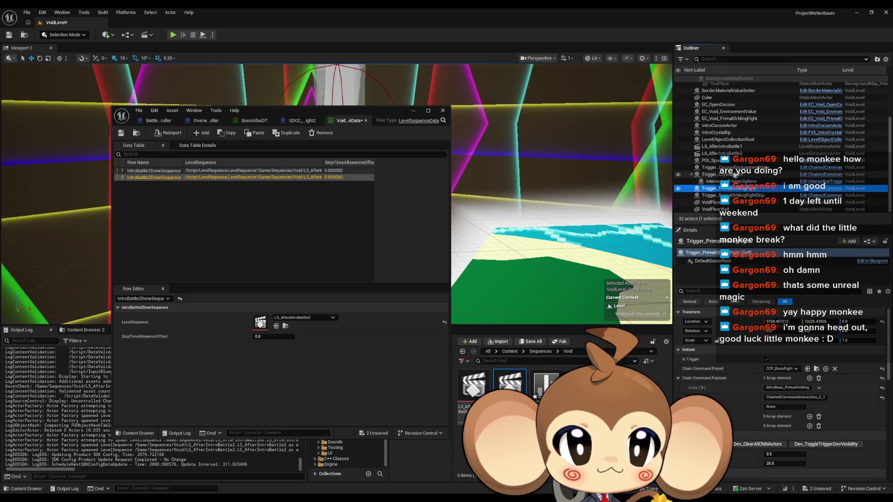
scroll(737, 183, up, 3)
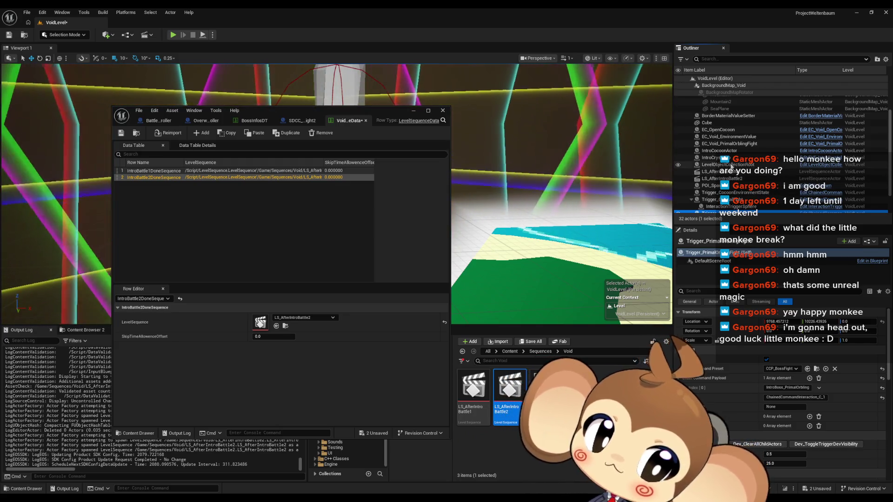
click(732, 166)
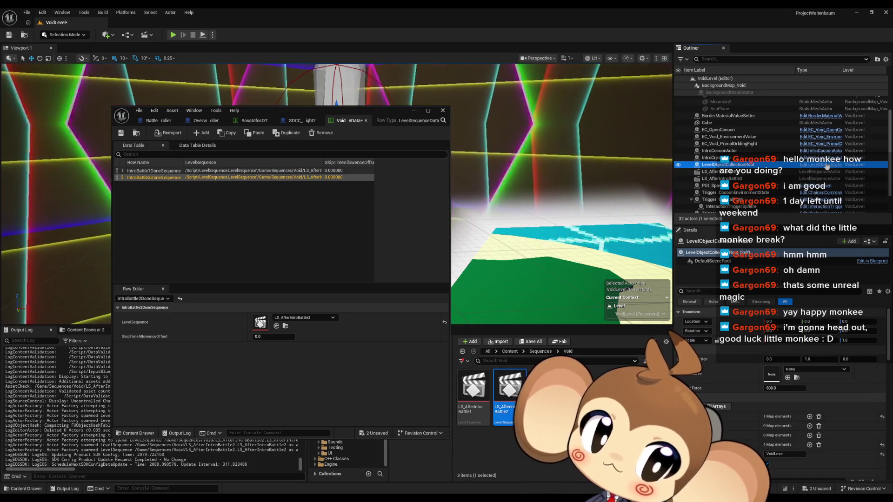
click(809, 165)
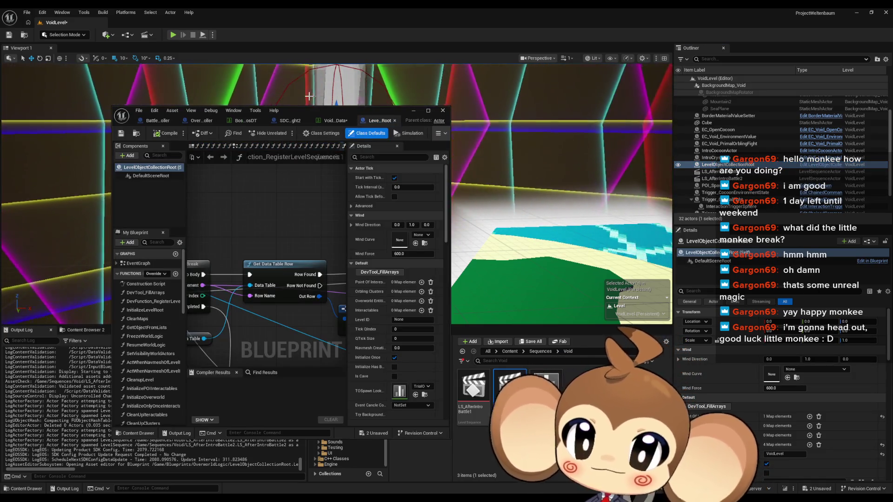
Step: Move the For Each Loop nodes down and right to tidy the RegisterLevelSequences graph
scroll(317, 210, down, 8)
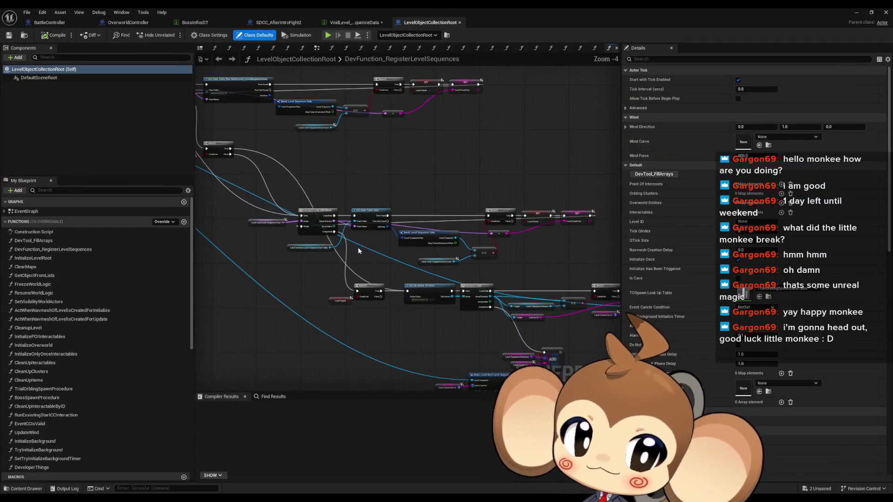
scroll(459, 194, up, 4)
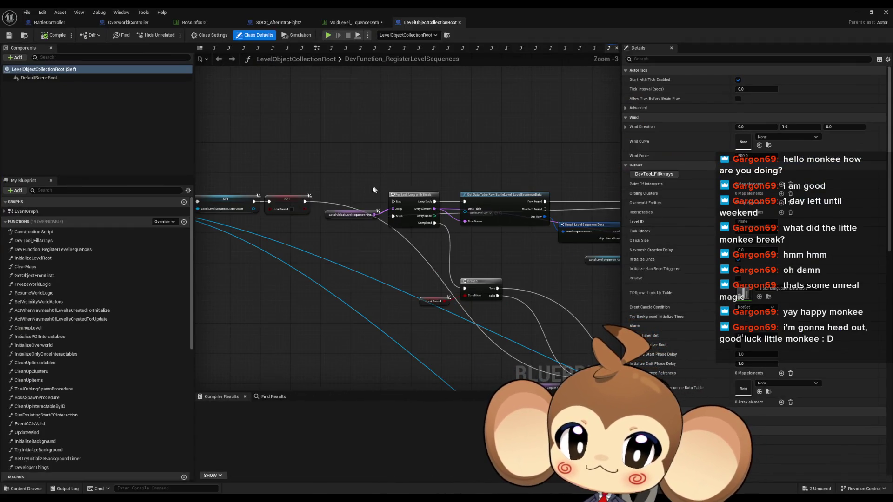
drag(372, 189, 412, 231)
drag(413, 195, 547, 356)
drag(320, 241, 407, 291)
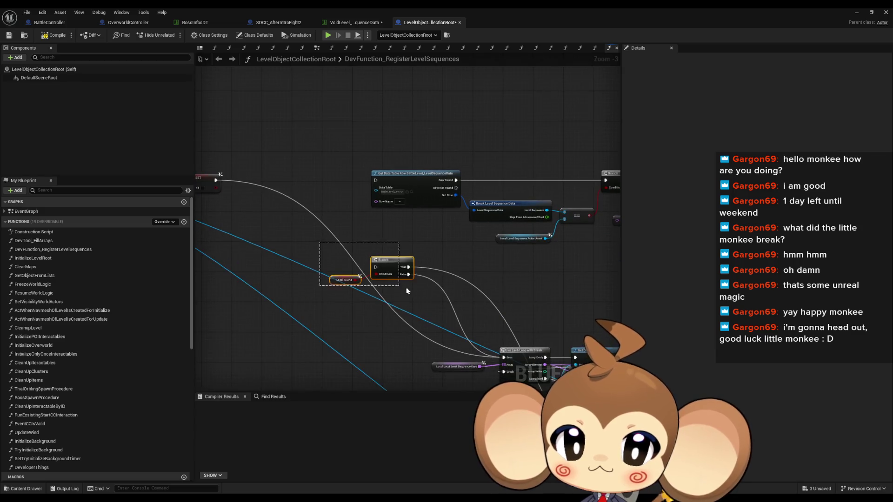
click(403, 219)
scroll(349, 181, down, 3)
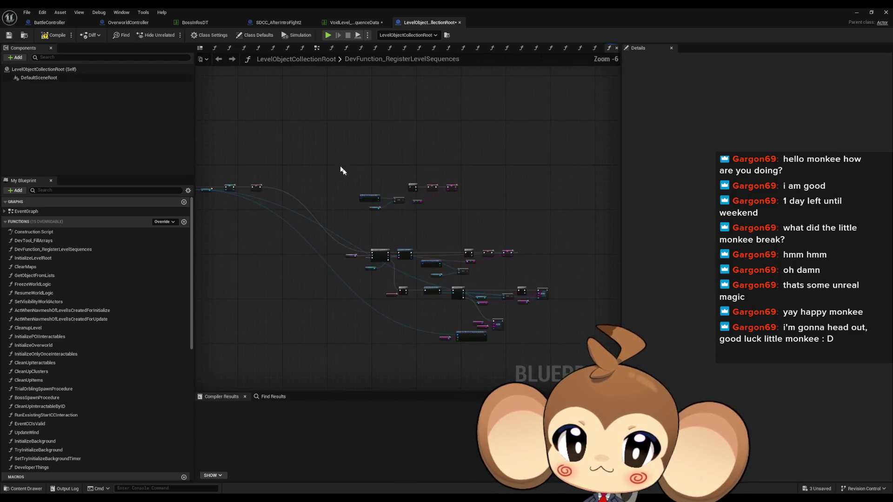
key(ctrl+a)
scroll(497, 240, up, 4)
click(503, 229)
mouse_move(503, 229)
mouse_down()
mouse_move(512, 199)
mouse_move(339, 169)
mouse_up()
mouse_move(478, 315)
mouse_down()
mouse_move(458, 261)
mouse_move(479, 231)
mouse_move(361, 212)
mouse_up()
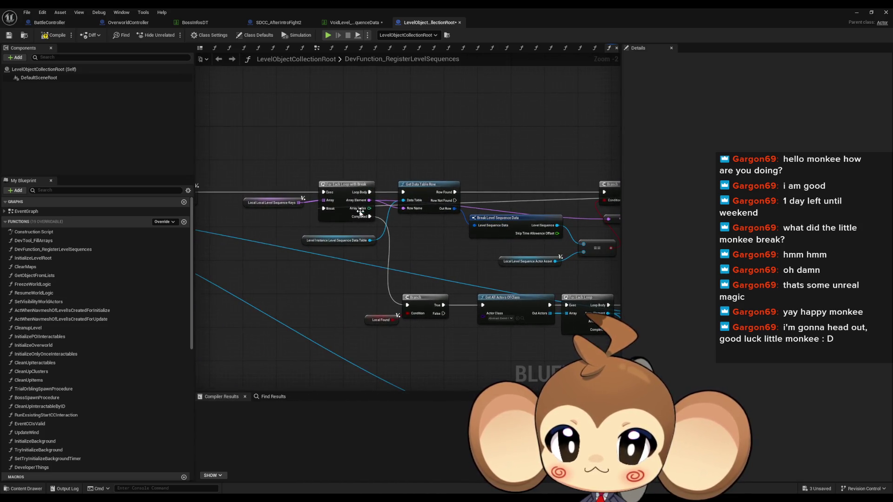
Step: Inspect the sequence keys, Get Data Table Row Names and data table nodes, then view the level sequence data table
click(268, 204)
scroll(275, 211, up, 3)
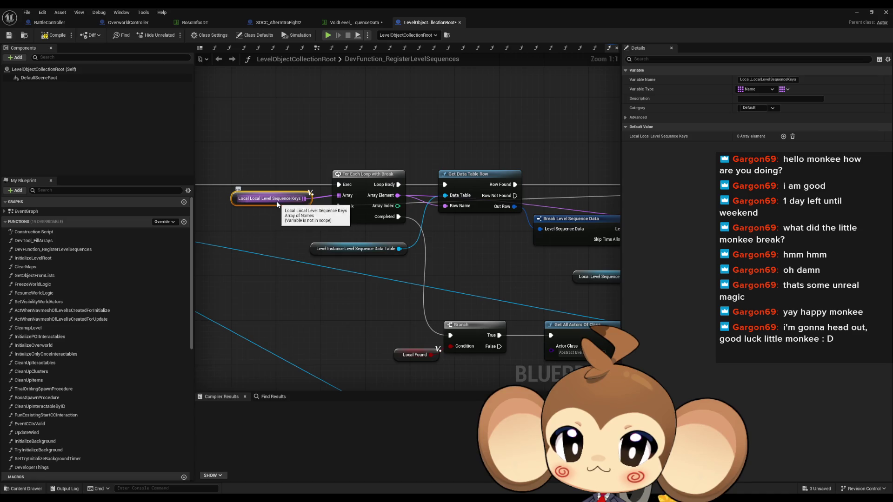
scroll(277, 204, down, 4)
scroll(487, 202, up, 4)
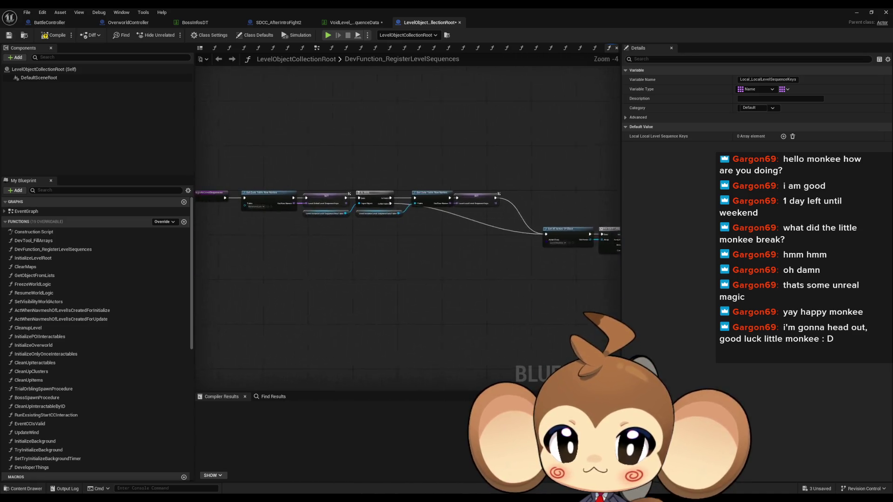
click(451, 201)
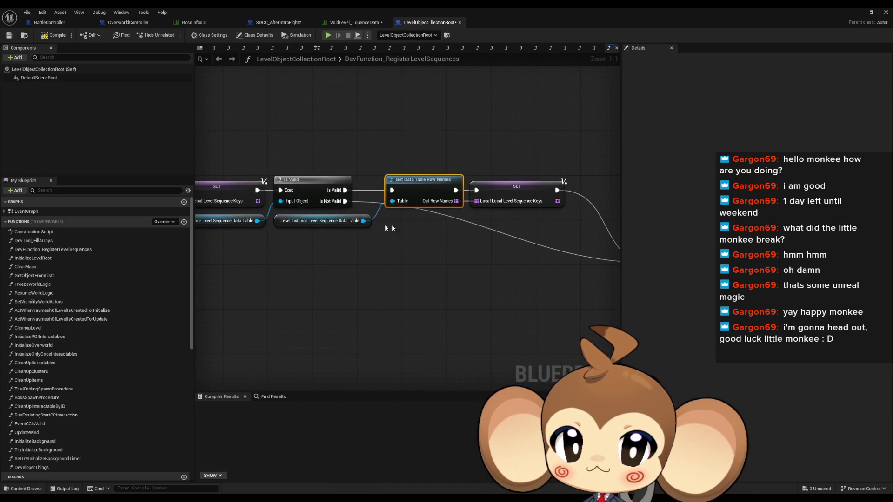
drag(324, 245, 307, 228)
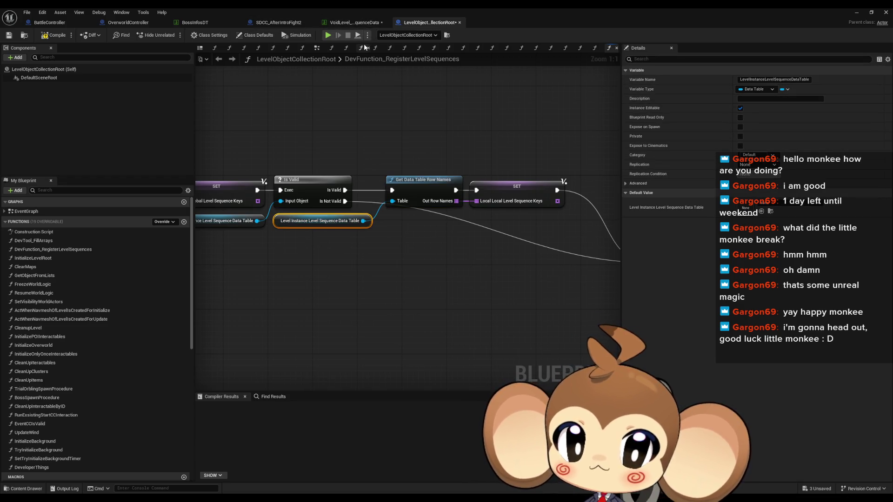
key(ctrl+z)
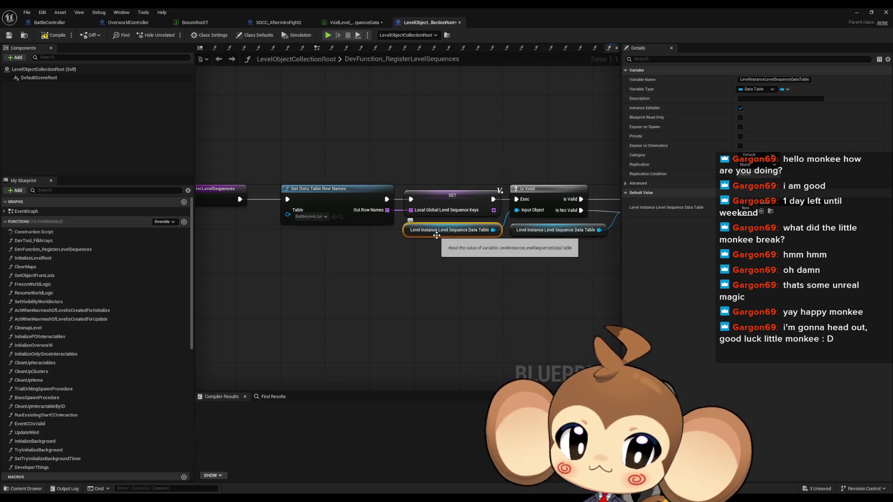
scroll(119, 379, down, 10)
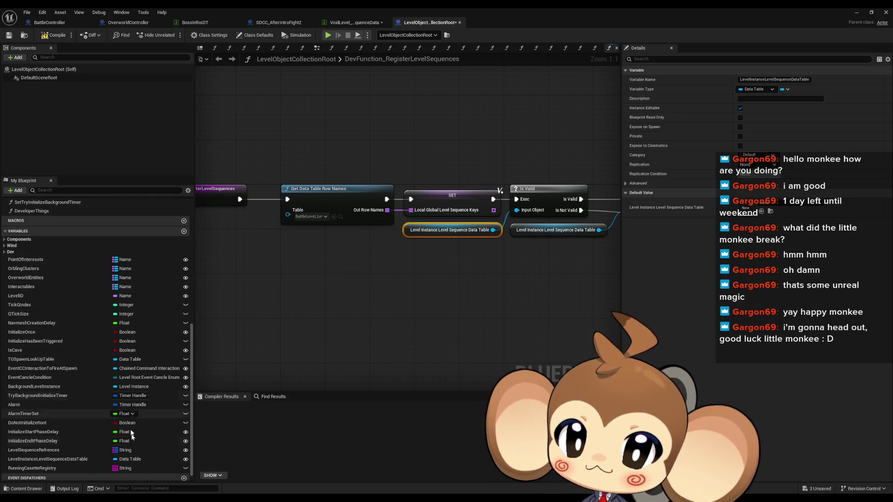
drag(552, 100, 390, 110)
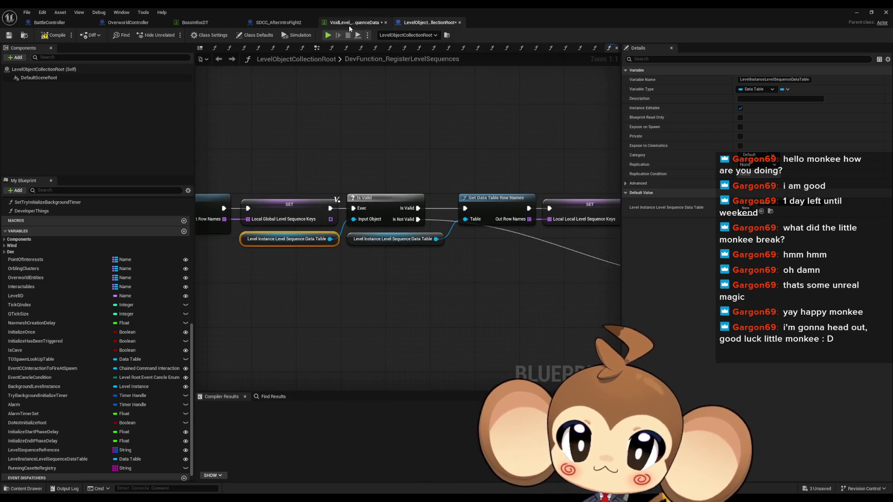
click(349, 27)
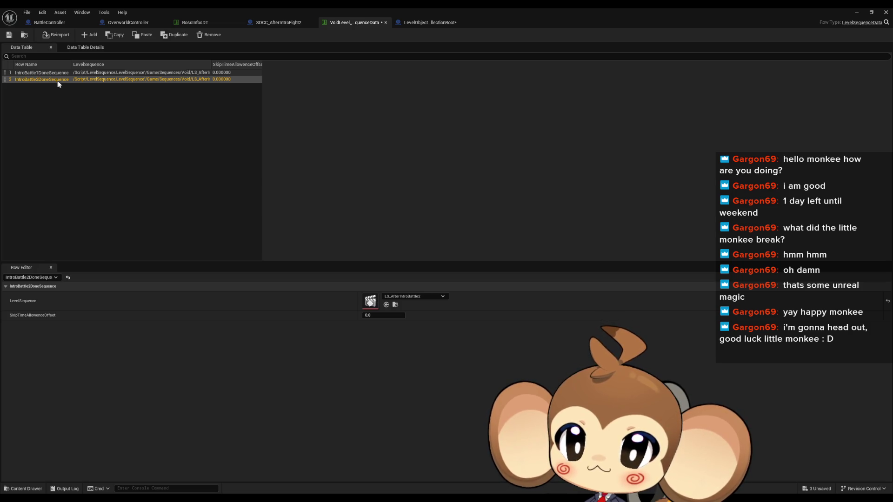
click(404, 22)
Step: Pan the graph to the loop nodes and select the Local Level Sequence Keys node
scroll(363, 240, down, 2)
drag(373, 243, 341, 239)
scroll(341, 240, up, 5)
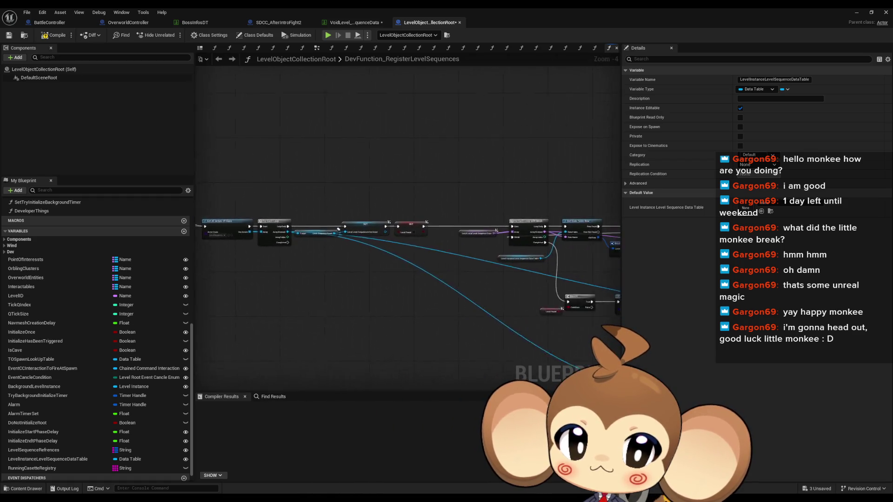
drag(475, 230, 394, 226)
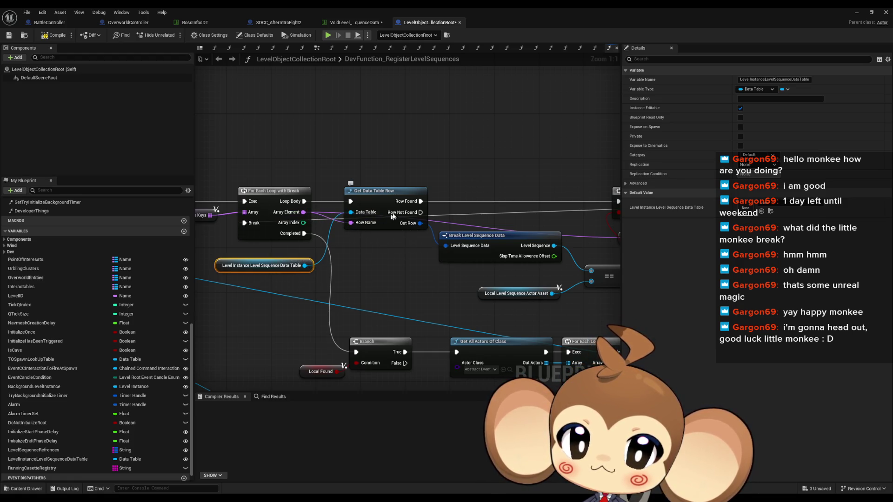
drag(430, 208, 540, 208)
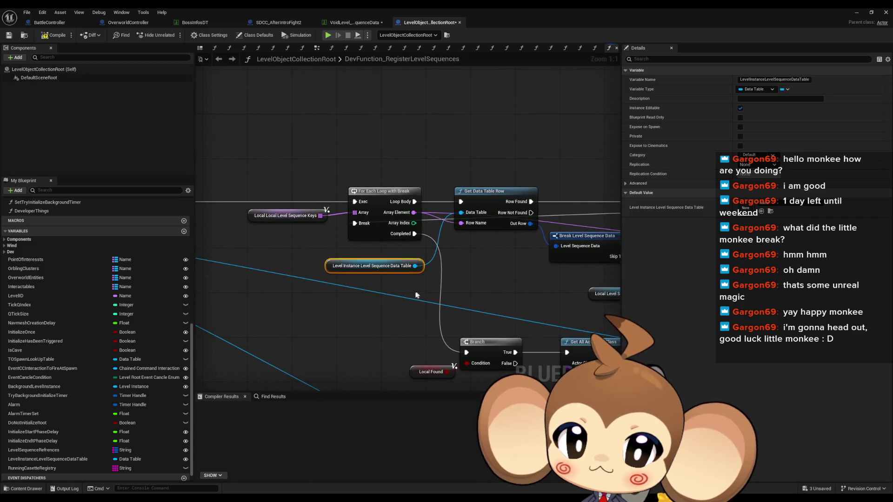
click(286, 215)
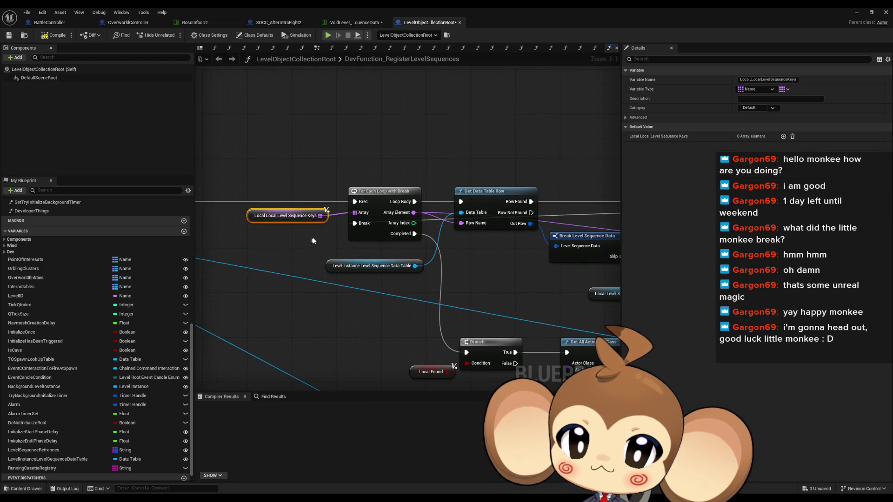
Step: Find all references by name to the Local Level Sequence Actor Asset variable near Break Level Sequence Data
drag(479, 266, 248, 250)
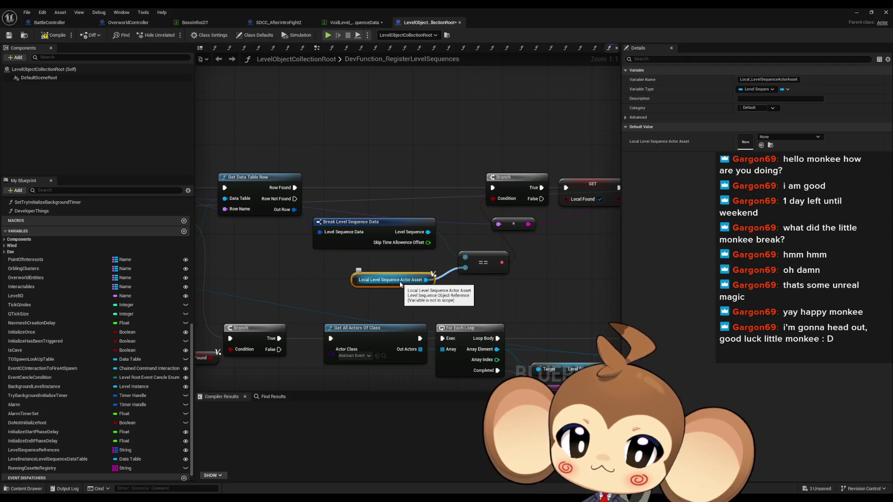
mouse_move(390, 283)
mouse_down()
mouse_move(529, 277)
mouse_move(465, 278)
mouse_up()
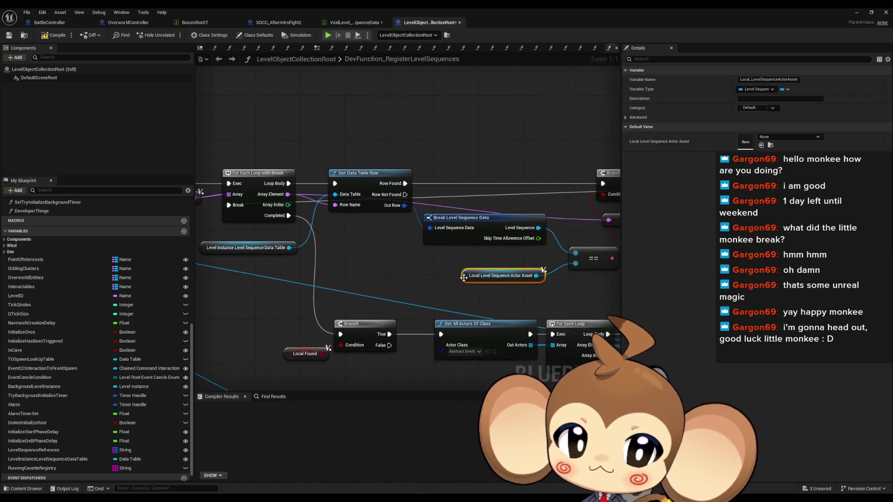
right_click(465, 279)
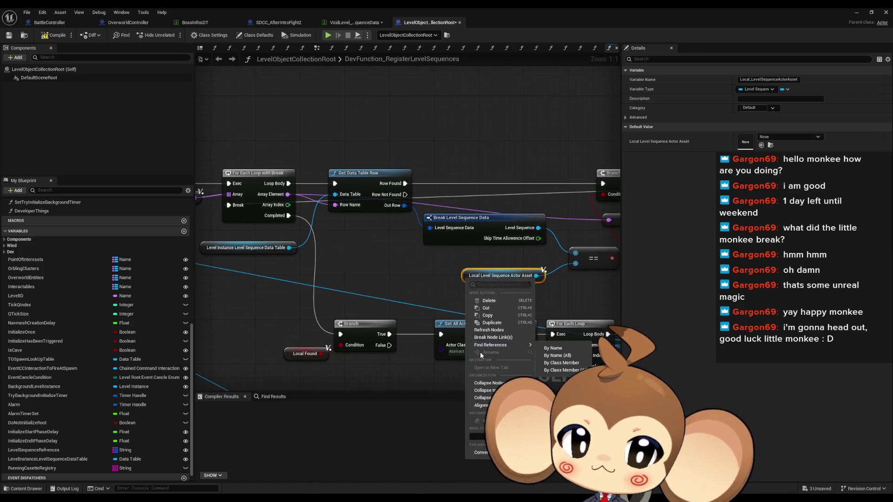
click(553, 364)
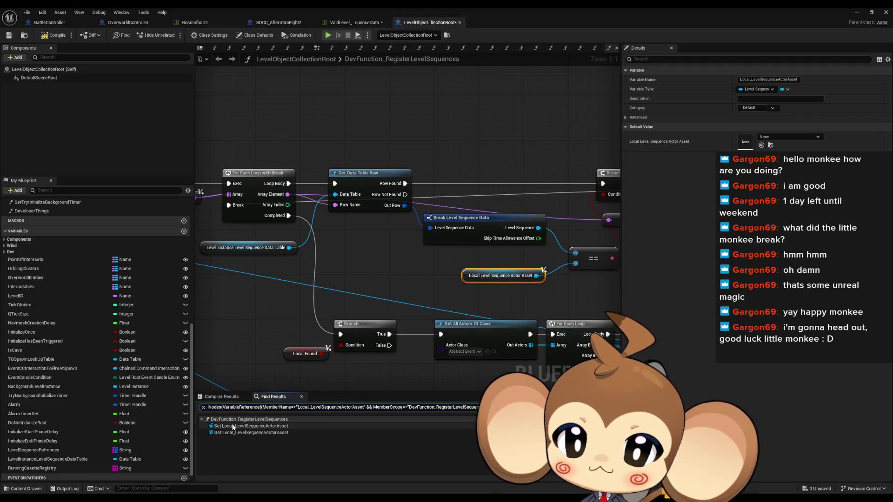
Step: Jump to the Set of Local_LevelSequenceActorAsset, review the SET, loop and Make Level Root nodes, then restore the window
double_click(227, 427)
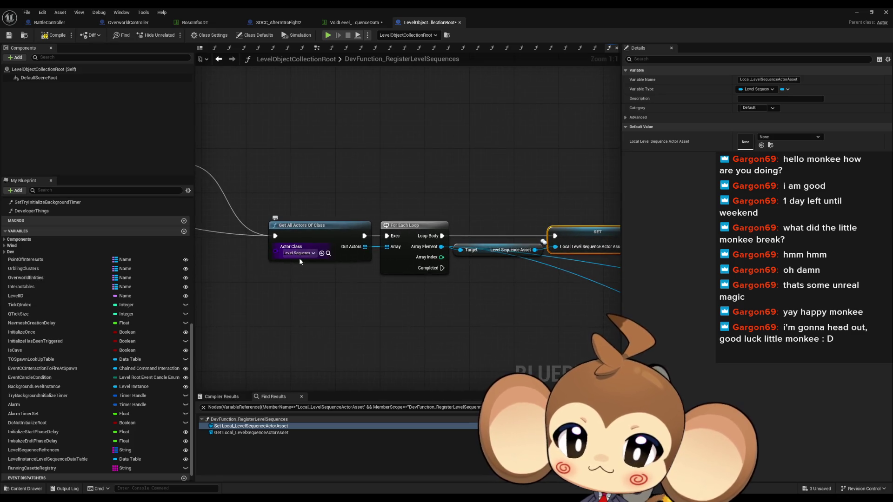
scroll(338, 271, down, 3)
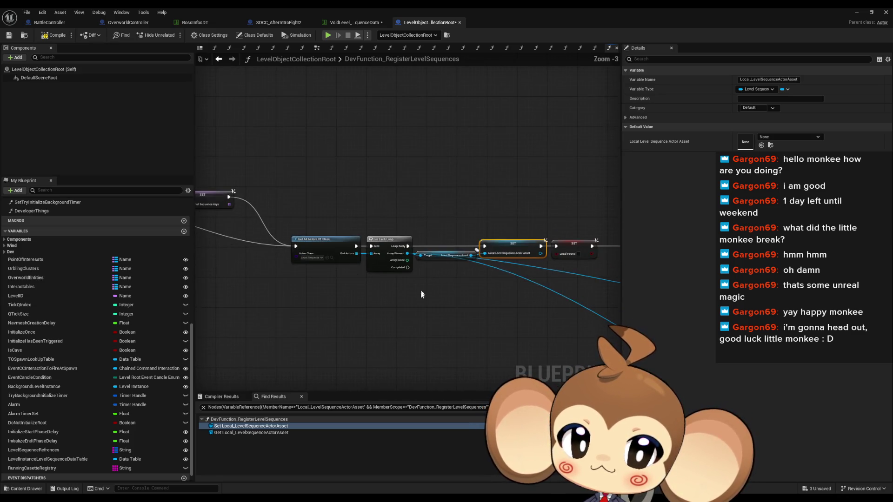
scroll(465, 304, down, 3)
drag(465, 304, 379, 294)
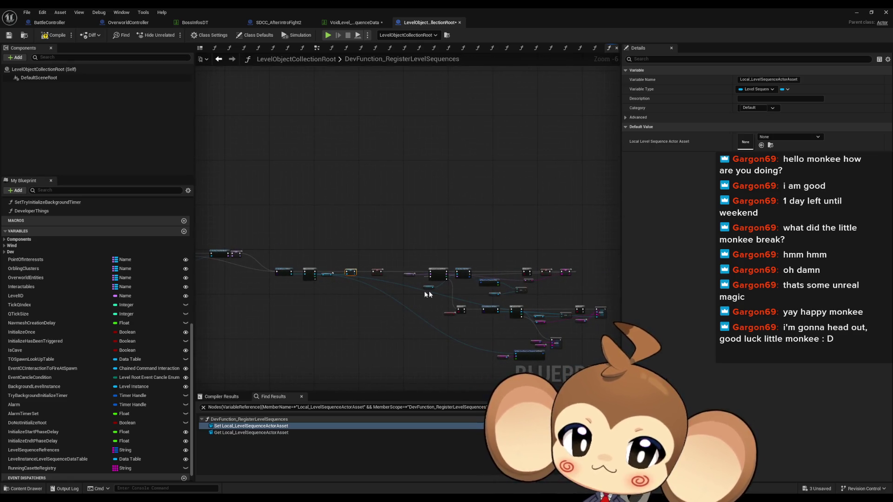
drag(540, 303, 456, 278)
scroll(457, 278, up, 3)
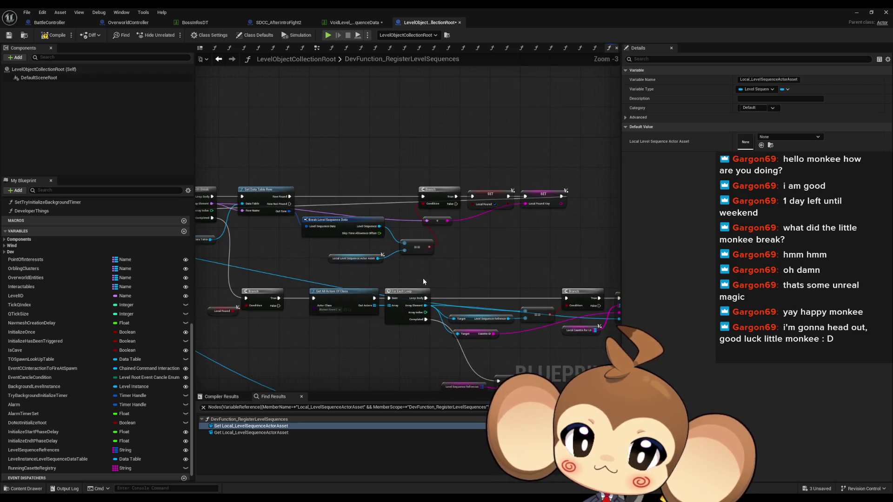
drag(523, 280, 795, 285)
mouse_move(357, 266)
mouse_down()
mouse_move(431, 269)
mouse_move(432, 214)
mouse_move(201, 151)
mouse_up()
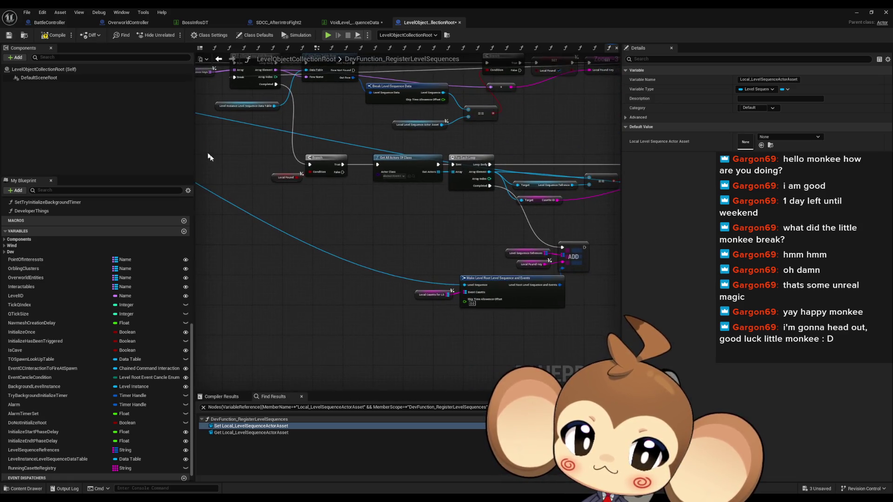
double_click(400, 7)
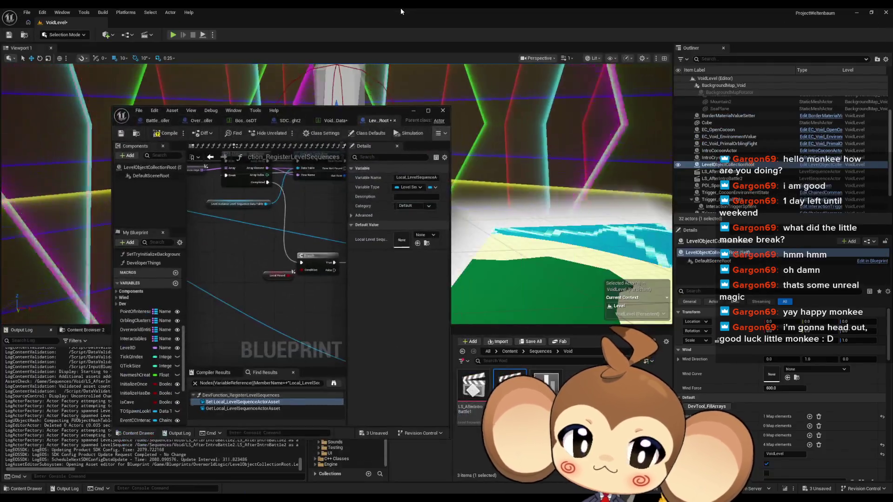
Step: Expand IntroBattle1's EventCassetts under Level Sequence References, then maximize the Blueprint editor again
scroll(800, 434, down, 5)
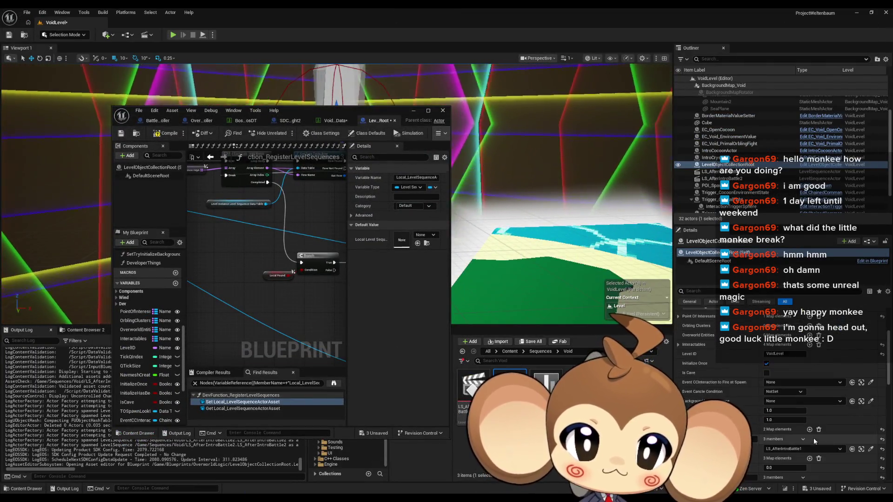
scroll(814, 436, down, 2)
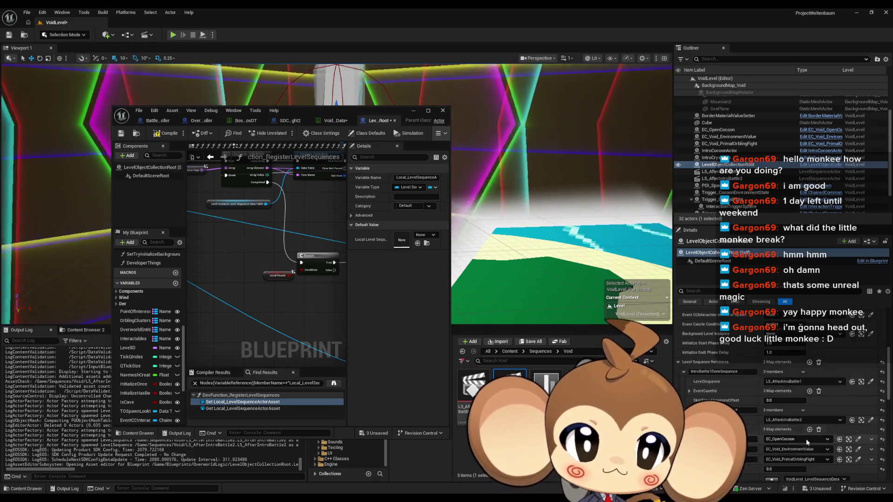
scroll(806, 439, down, 2)
click(689, 358)
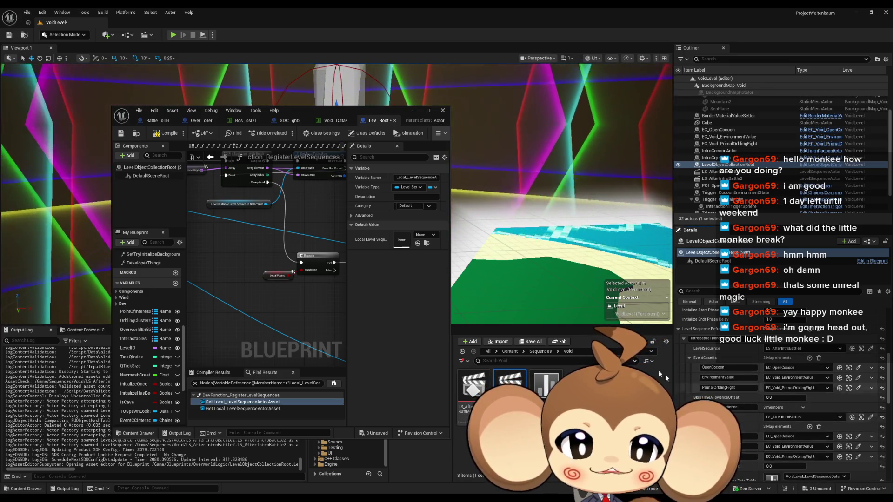
double_click(309, 113)
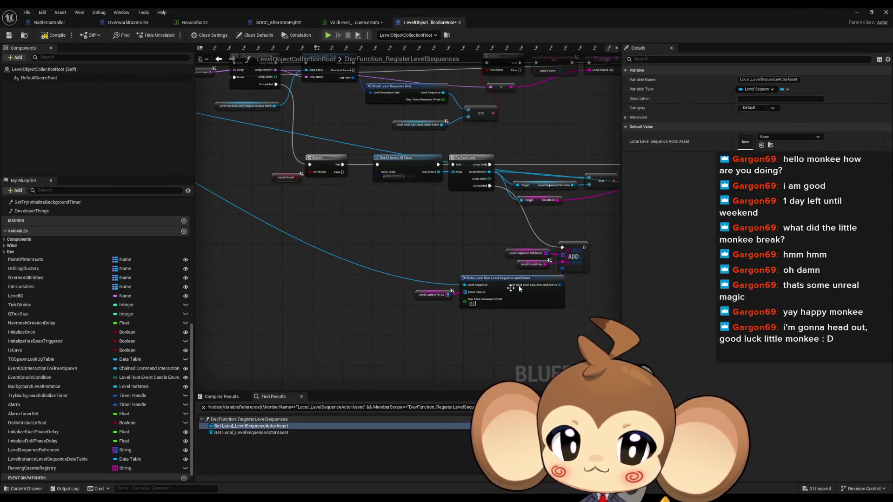
Step: Copy the Local Casetts for LS variable node and return to where the actor asset variable is set
scroll(433, 291, up, 2)
scroll(433, 291, up, 3)
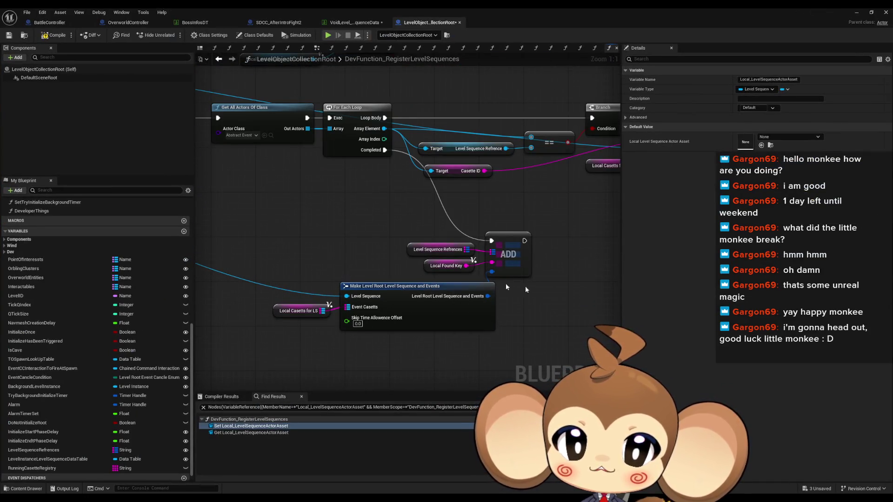
mouse_move(586, 289)
mouse_down()
mouse_move(480, 349)
mouse_move(448, 354)
mouse_up()
mouse_move(491, 271)
mouse_down()
mouse_move(465, 262)
mouse_move(462, 240)
mouse_up()
scroll(511, 353, down, 5)
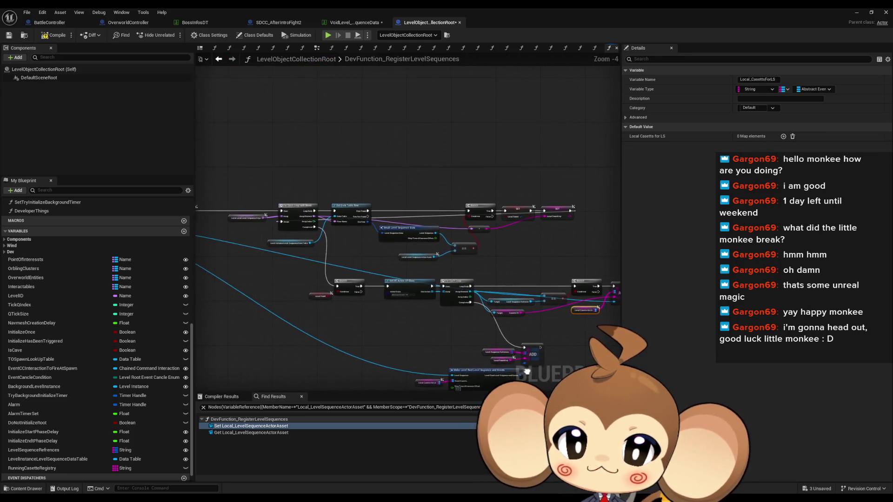
drag(539, 373, 865, 395)
drag(515, 334, 449, 373)
scroll(479, 314, up, 3)
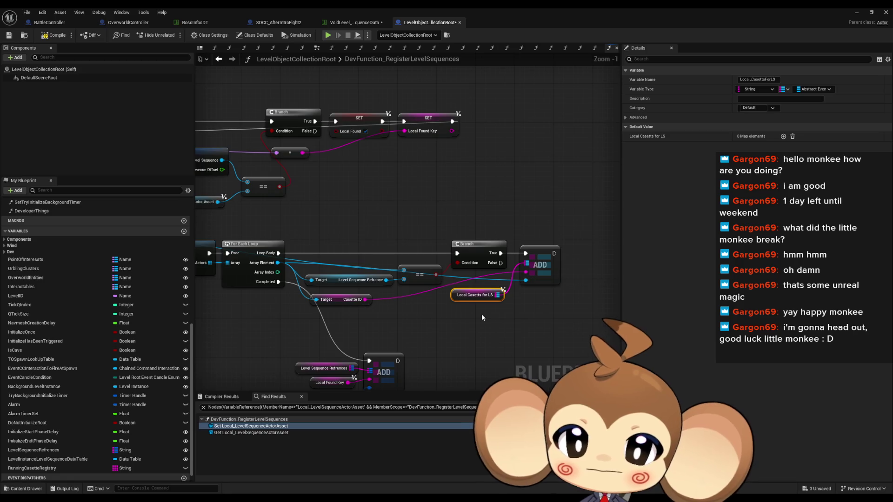
double_click(251, 426)
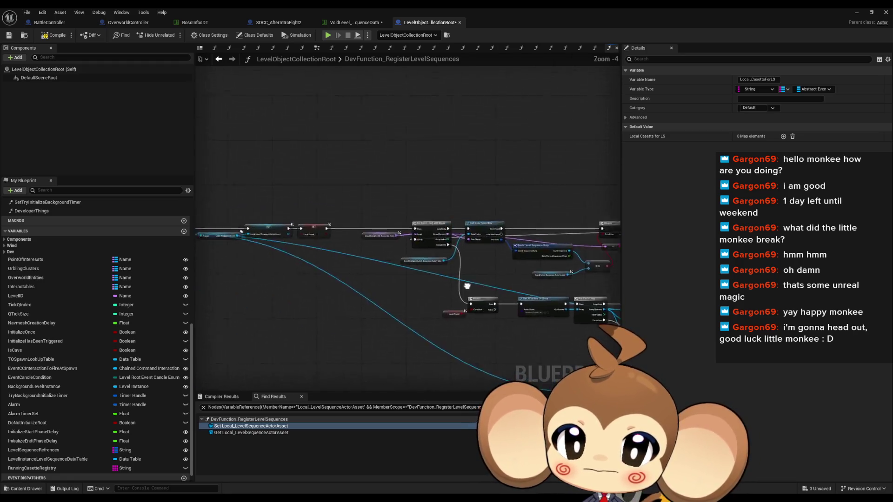
Step: Paste a Local Casetts for LS getter, add a Clear node from it, and wire it into For Each Loop
key(ctrl+v)
drag(382, 293, 400, 296)
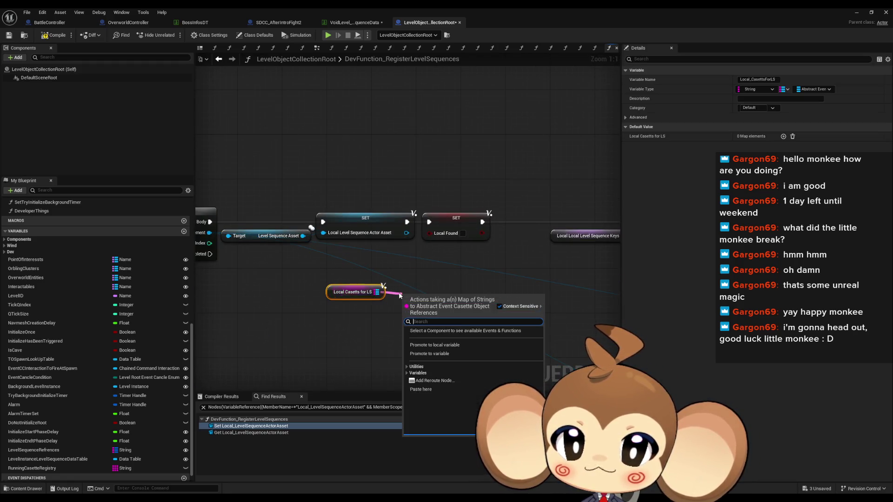
text(cle)
key(Return)
mouse_move(482, 291)
mouse_down()
mouse_move(342, 298)
mouse_move(519, 230)
mouse_up()
mouse_move(354, 227)
mouse_down()
mouse_move(293, 288)
mouse_move(355, 226)
mouse_up()
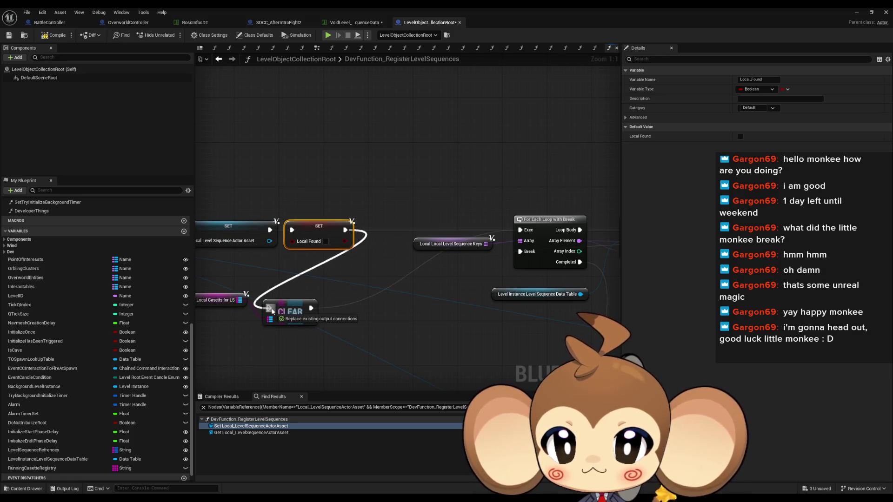
Step: Move SET Local Found beside the other SET node, compile the Blueprint, and minimise its window
drag(318, 286, 484, 286)
scroll(484, 286, down, 4)
click(52, 35)
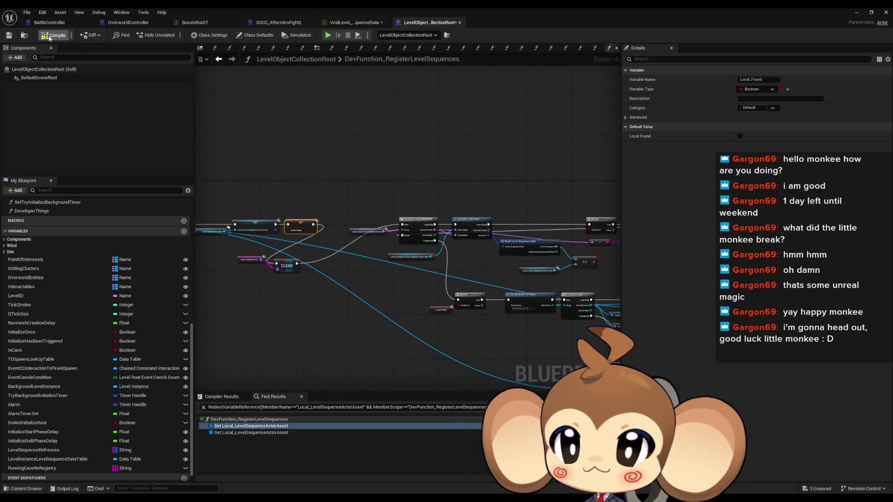
click(856, 13)
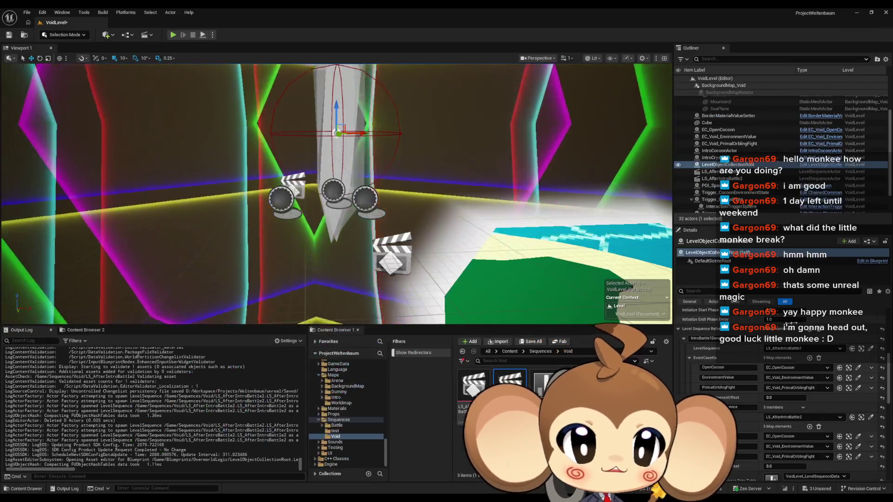
Step: Scroll the root actor's Details to review LS_AfterIntroBattle1's three event cassettes, including EC_OpenCocoon
scroll(756, 372, down, 5)
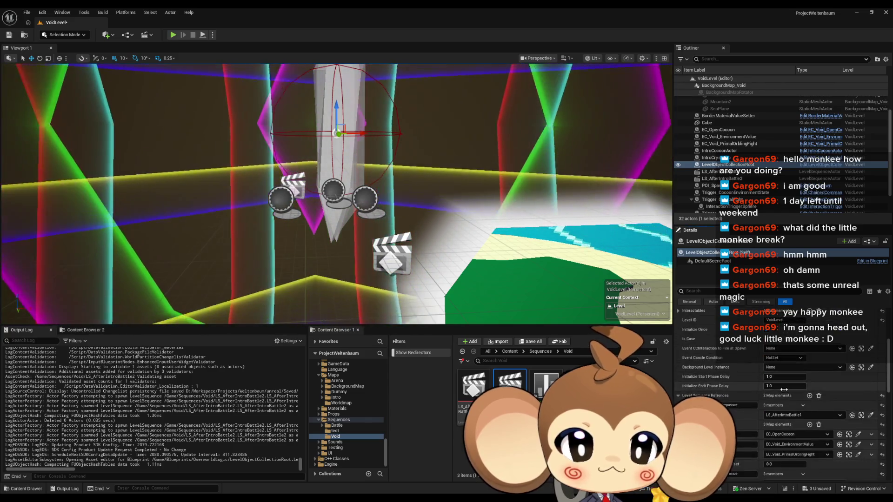
scroll(783, 390, up, 5)
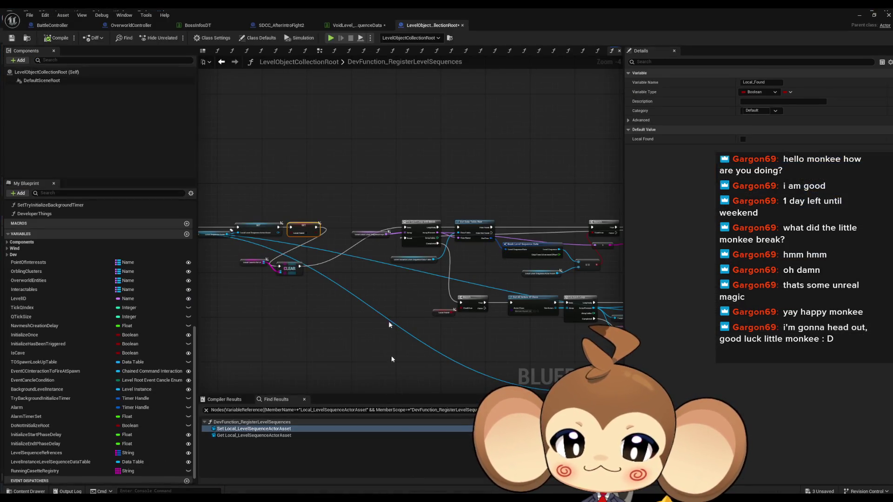
Step: Line the CLEAR node up between SET and For Each Loop, then return to the VoidLevel level editor
drag(293, 261, 354, 207)
scroll(260, 260, up, 1)
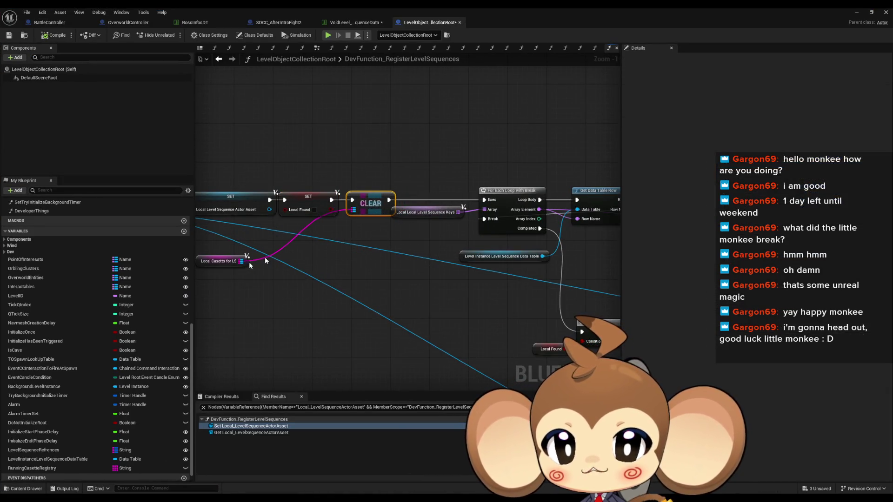
scroll(326, 307, down, 4)
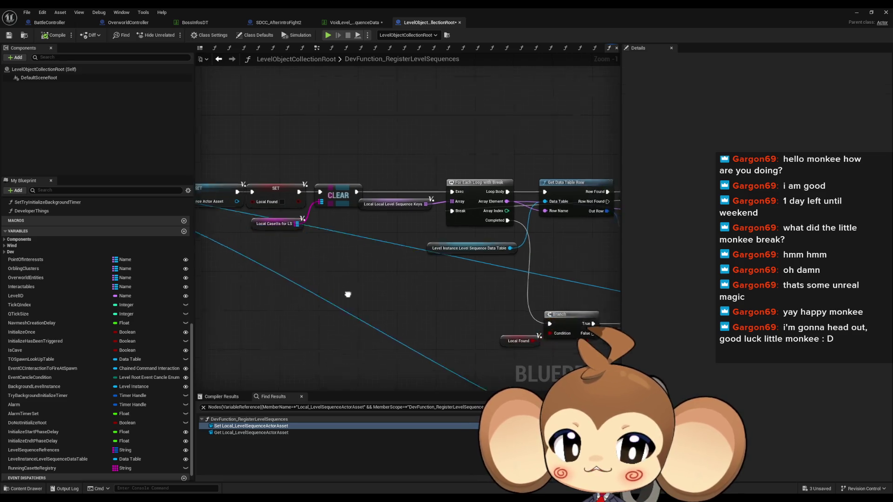
mouse_move(311, 319)
mouse_down()
mouse_move(303, 270)
mouse_move(346, 294)
mouse_up()
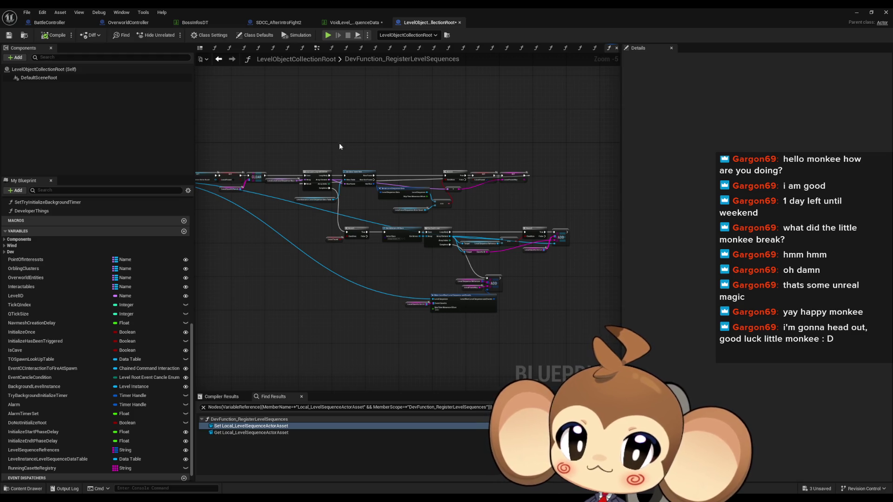
drag(331, 148, 395, 148)
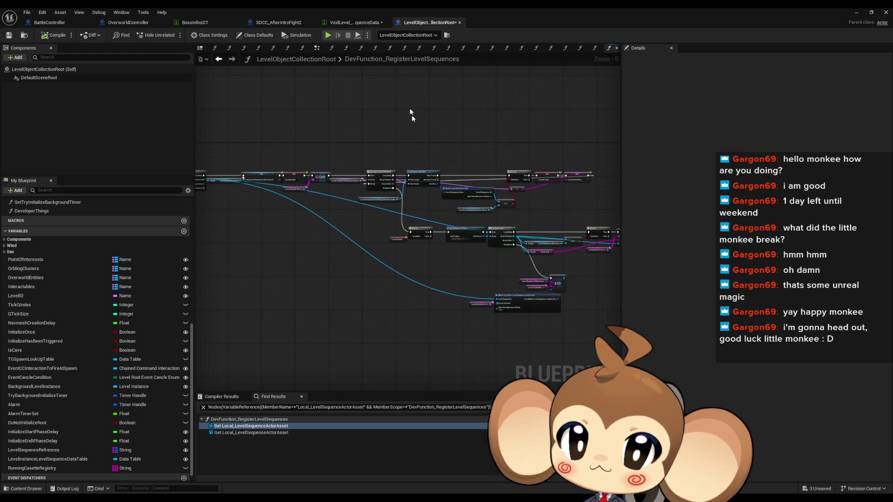
click(348, 23)
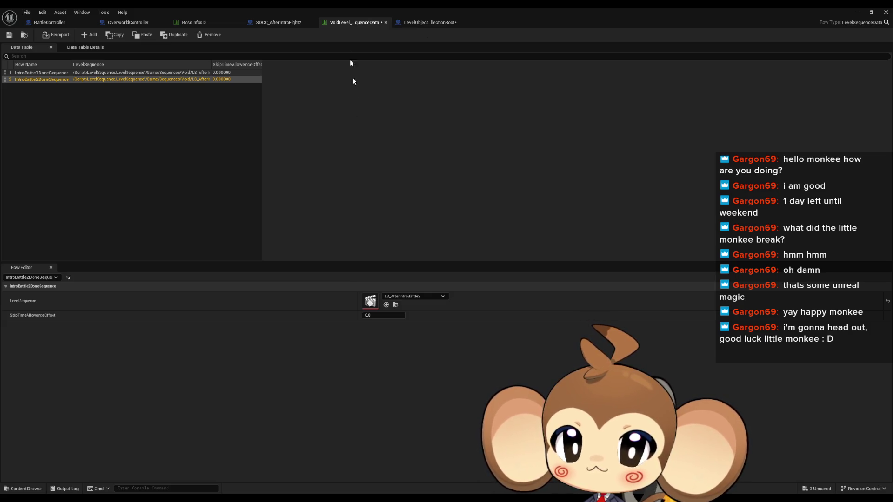
click(855, 12)
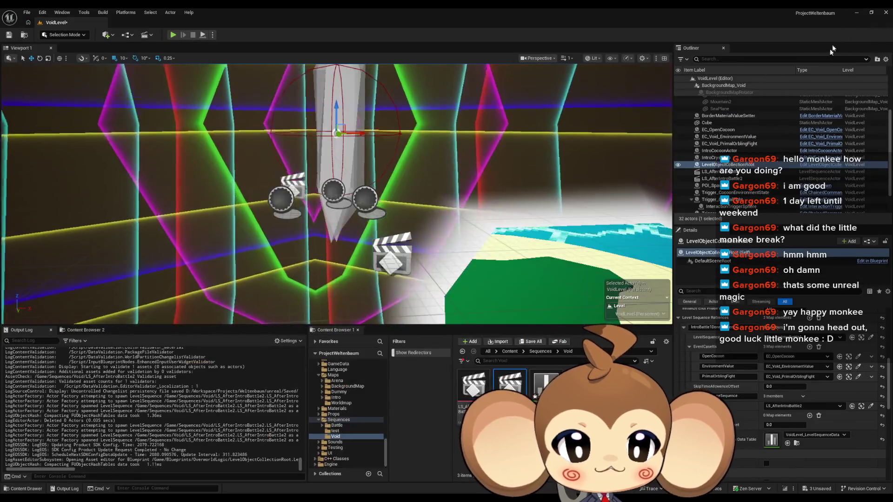
Step: Look down on the island, then open LS_AfterIntroBattle1 from the Content Browser in Sequencer
mouse_move(501, 198)
mouse_down()
mouse_move(483, 218)
mouse_move(501, 198)
mouse_up()
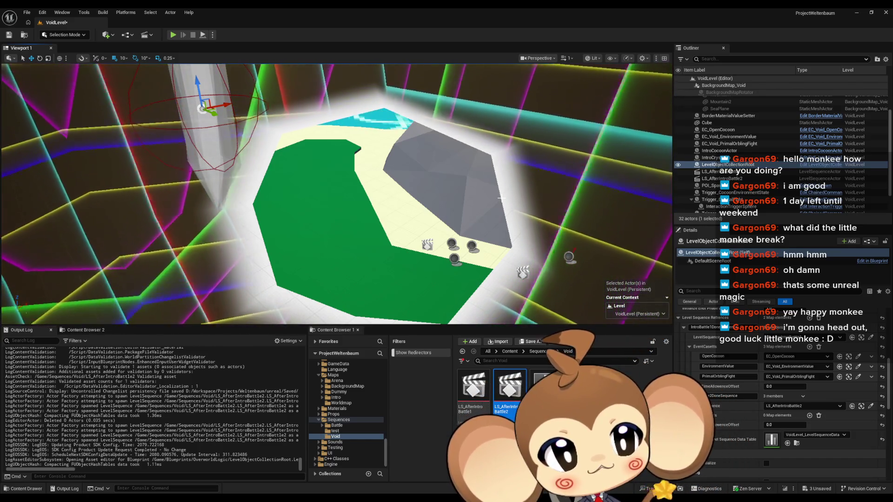
click(472, 395)
double_click(472, 396)
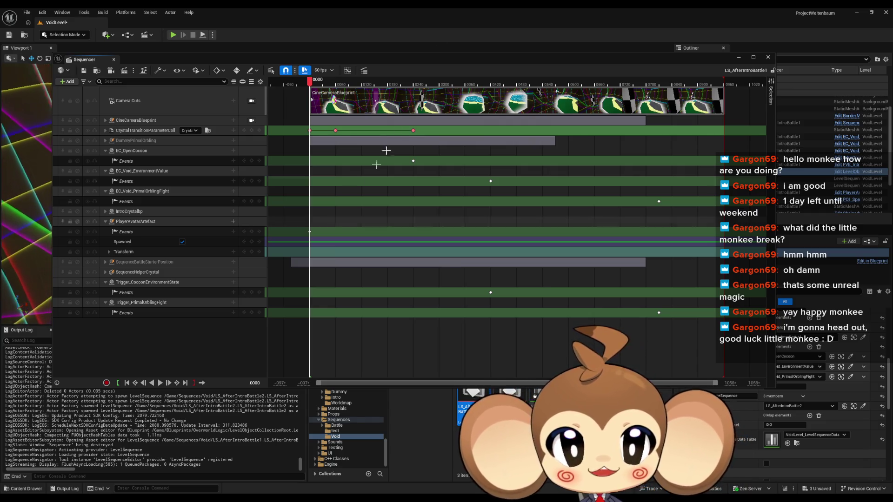
Step: Minimise Sequencer and bring the VoidLevel_LevelSequenceData table window forward from the taskbar
click(740, 58)
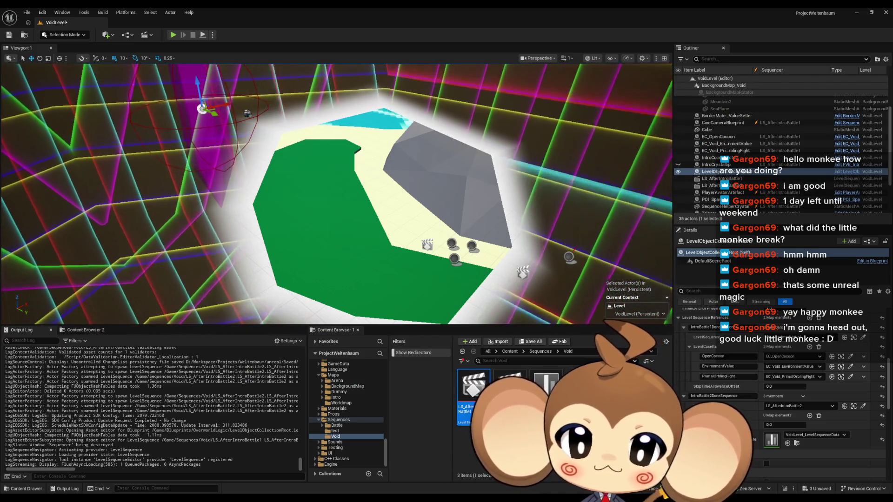
mouse_move(431, 476)
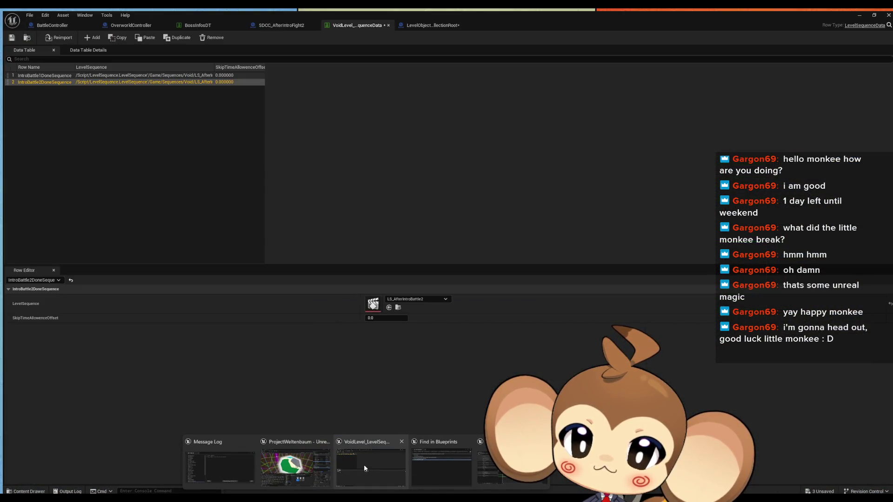
click(363, 464)
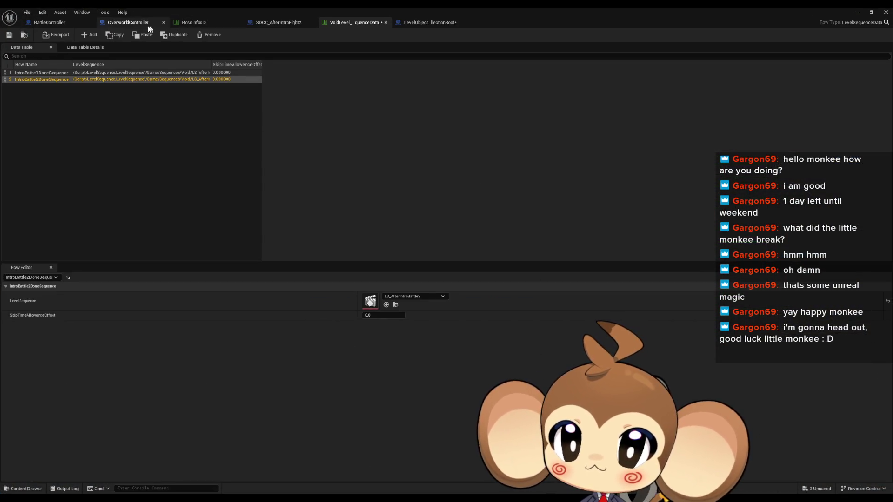
Step: Switch to BossInfosDT, where IntroBoss_PrimalOrbling's PlayerLost maps to SDCC_AfterIntroFight1
click(195, 22)
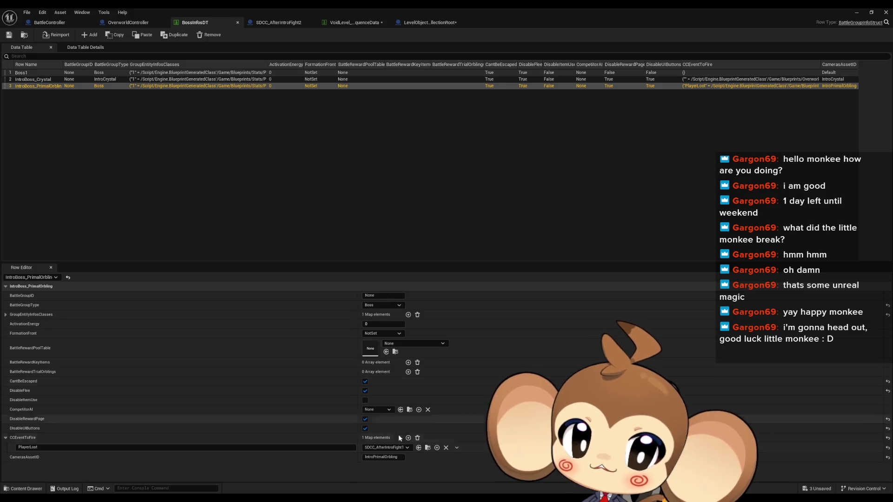
Step: Make IntroBoss_PrimalOrbling's PlayerLost fire SDCC_AfterIntroFight2, then view that blueprint's class defaults
click(388, 448)
click(412, 424)
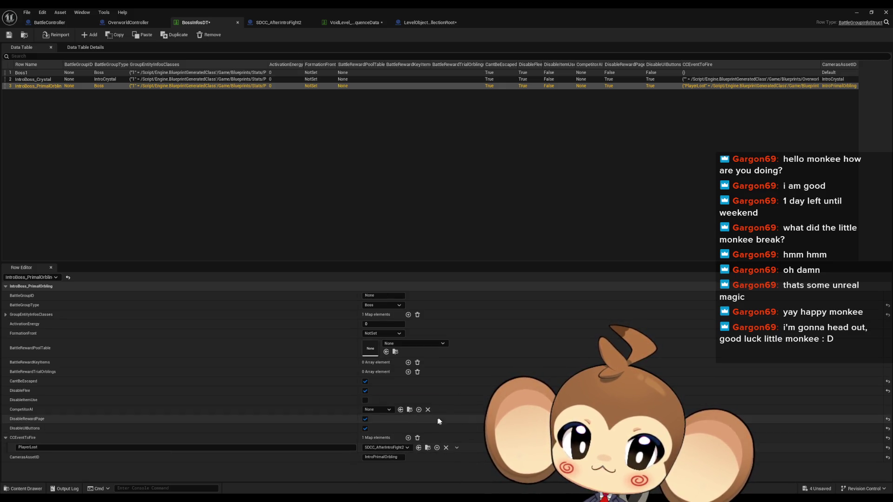
click(275, 26)
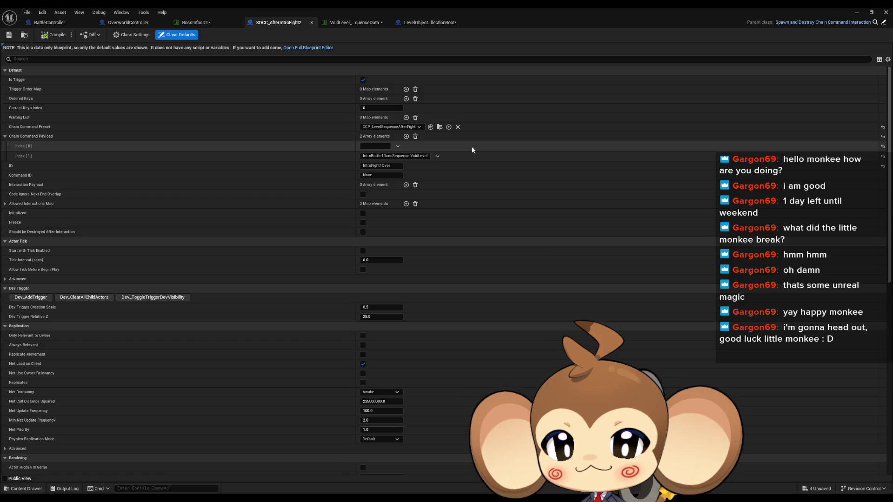
Step: Go back to BossInfosDT to confirm PlayerLost now fires SDCC_AfterIntroFight2
click(199, 25)
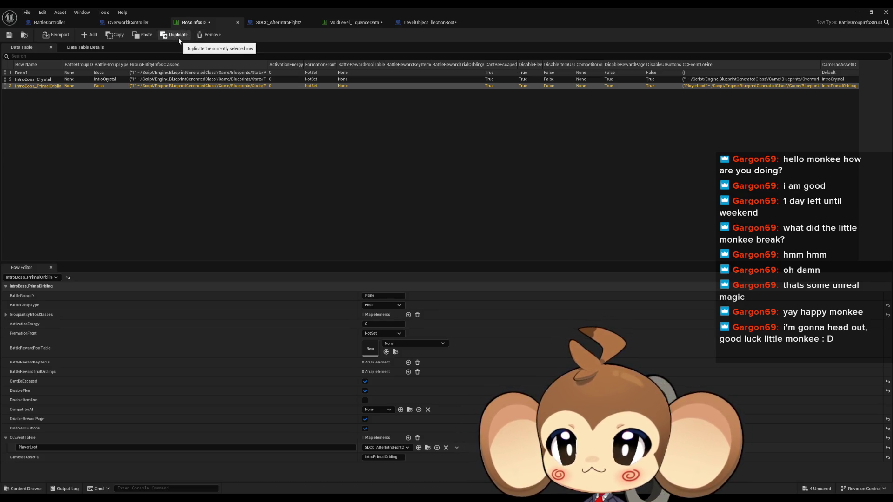
Step: Save the BossInfosDT table, then save the VoidLevel_LevelSequenceData table from its tab
click(8, 35)
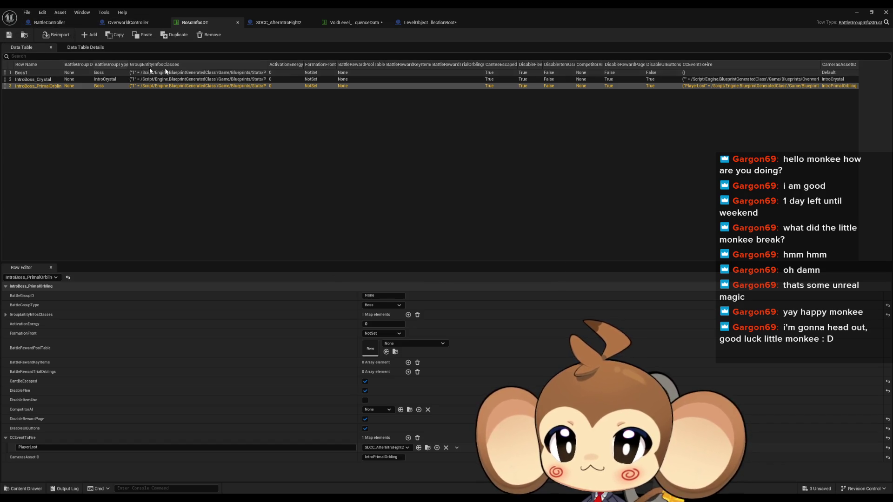
click(331, 23)
click(9, 35)
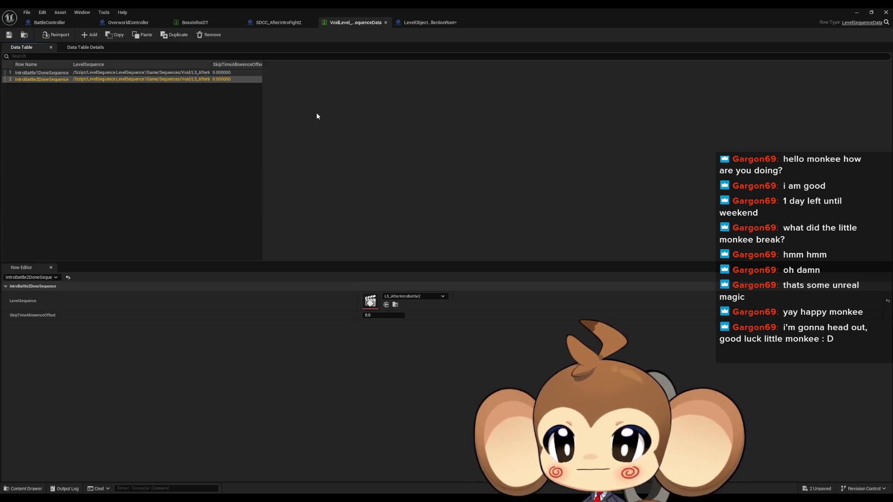
Step: Nudge the Local Casetts for LS getter and its make node left, then reopen SDCC_AfterIntroFight2
click(424, 24)
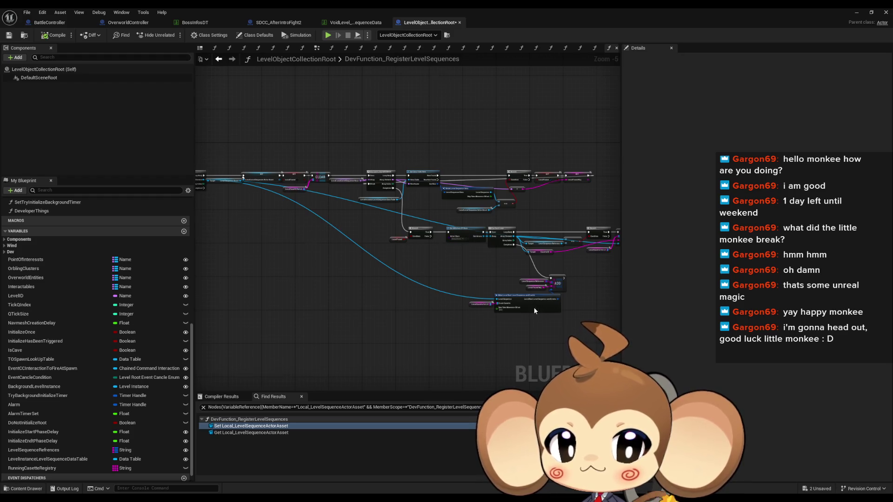
scroll(470, 238, up, 4)
drag(425, 288, 232, 250)
drag(446, 245, 417, 245)
click(522, 263)
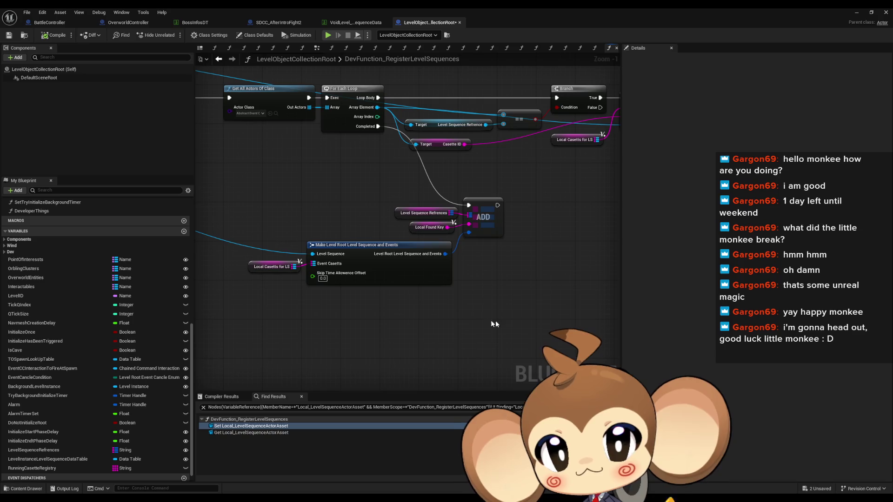
drag(437, 325, 352, 301)
scroll(353, 301, down, 3)
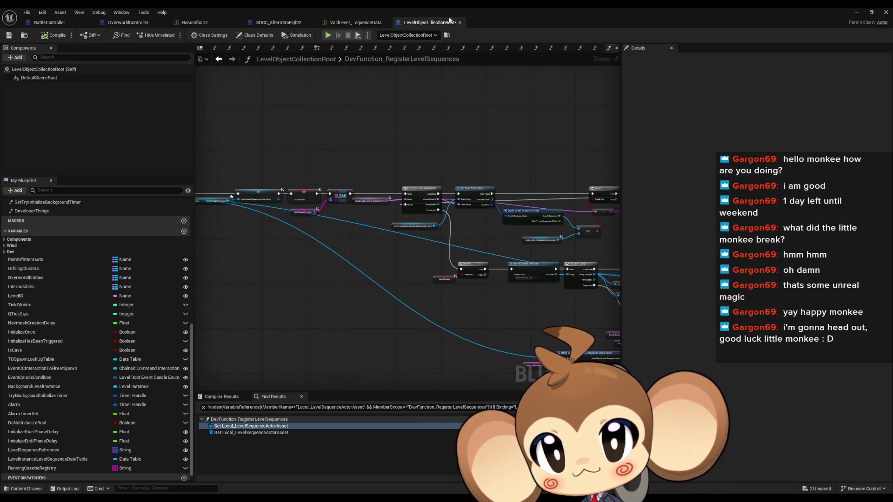
click(280, 23)
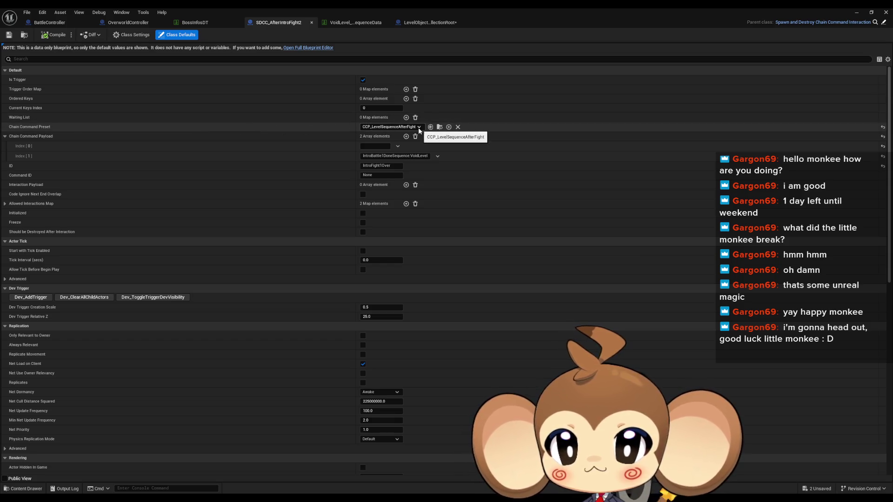
Step: Restore the Blueprint editor to a smaller window, close Sequencer, and open the Content Browser's create menu
double_click(418, 8)
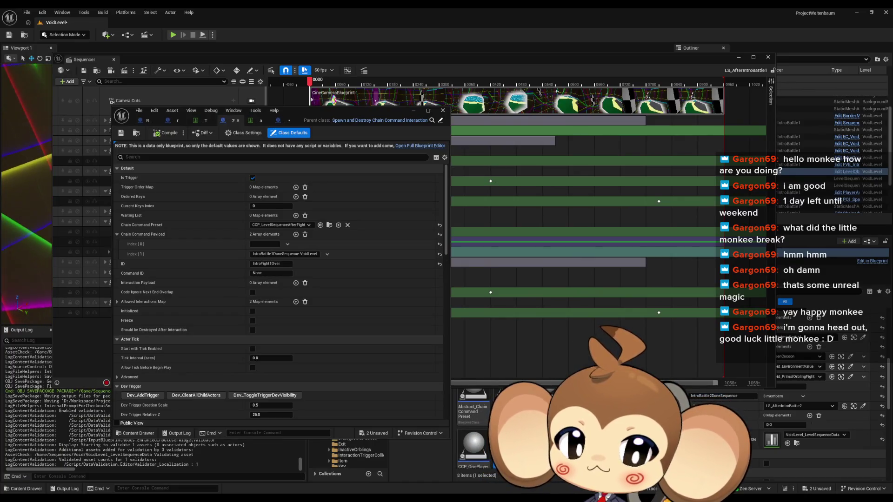
click(769, 57)
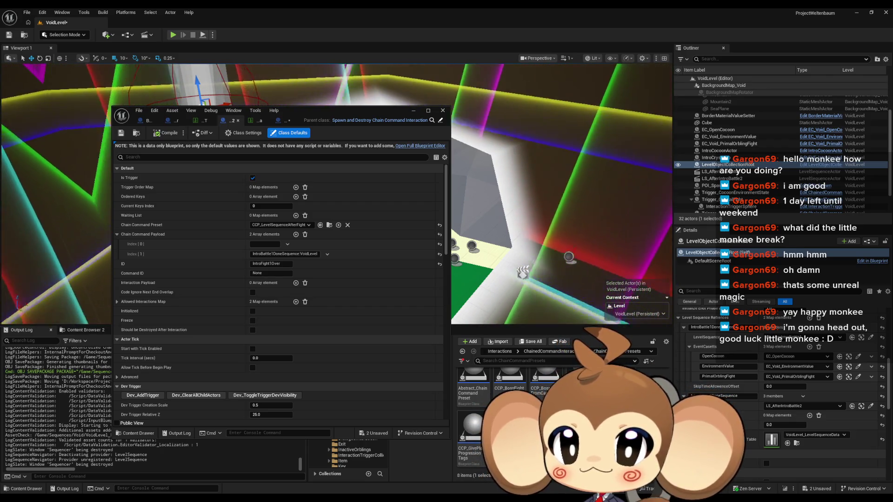
right_click(595, 405)
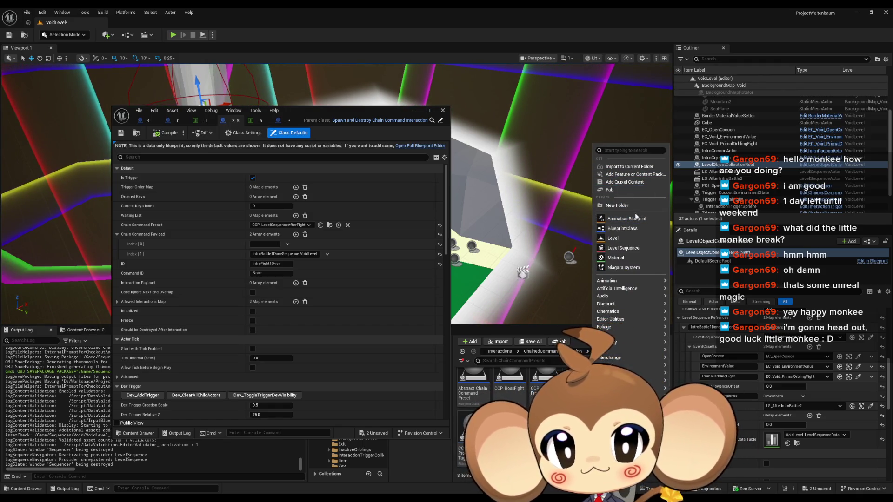
Step: Add a OneTimeUse folder under ChainCommandPresets and open CCP_LevelSequenceAfterFight in the full Blueprint editor
click(617, 205)
text(OneTime)
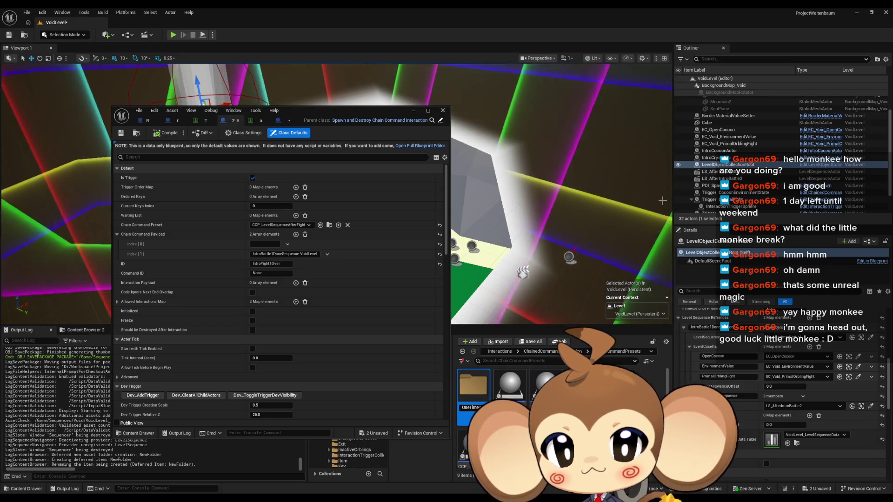
key(Return)
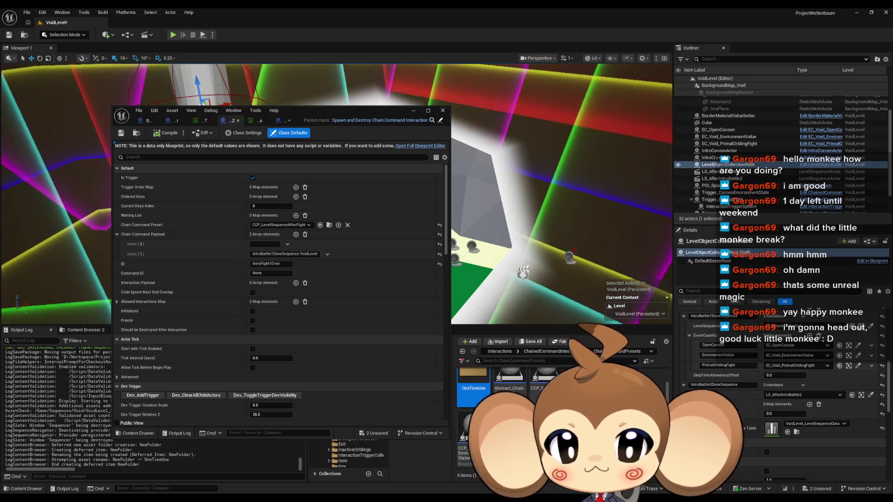
scroll(689, 310, down, 1)
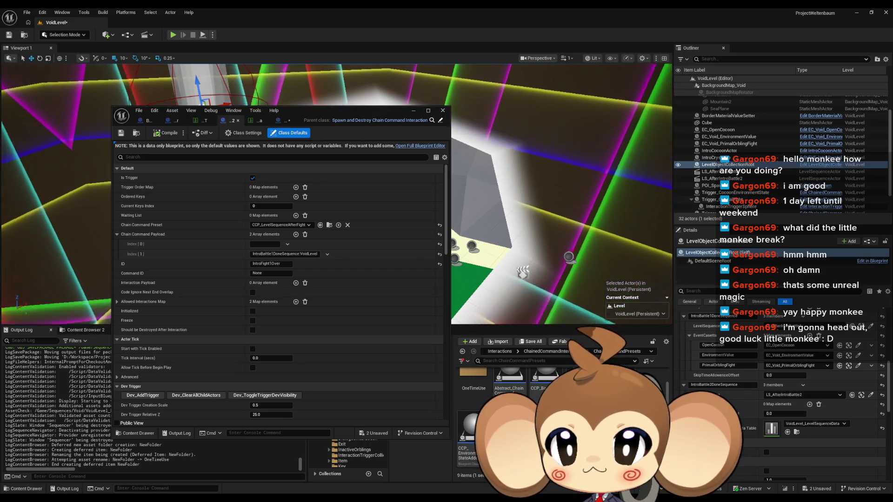
double_click(544, 377)
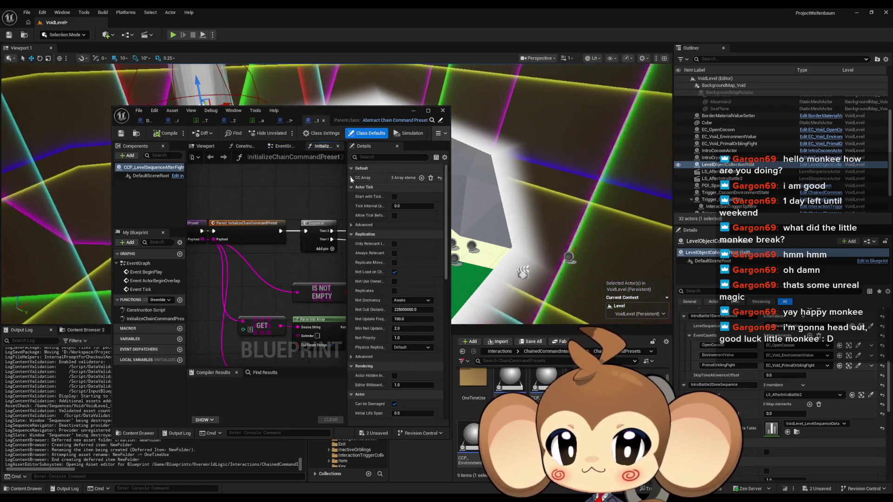
Step: Expand CC Array and inspect the BattleFadeOut, HidePlayer and LevelSequence command entries
click(351, 178)
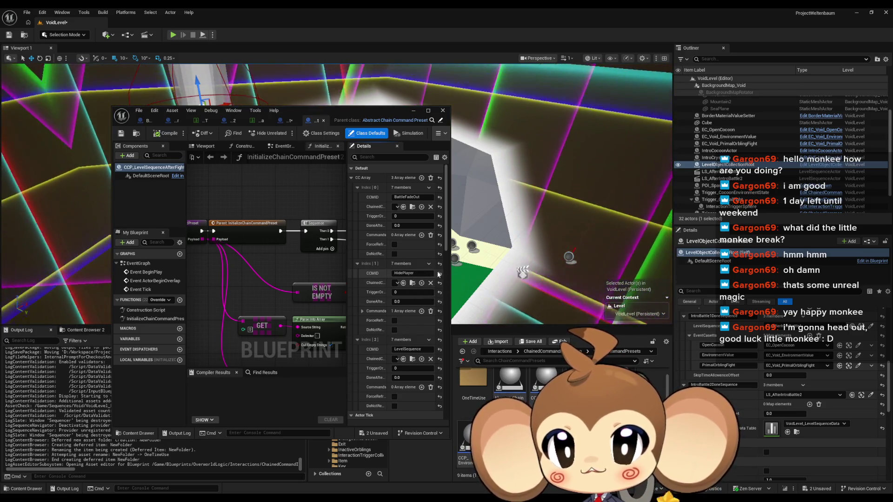
drag(448, 275, 706, 270)
click(541, 311)
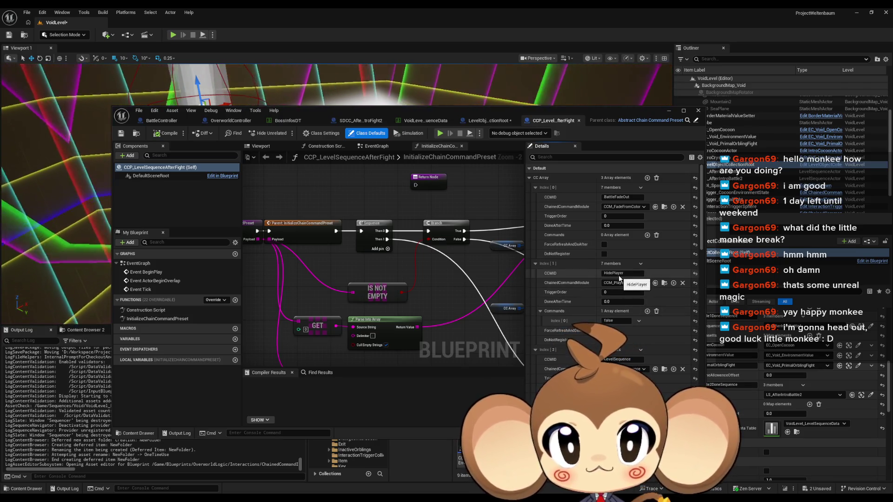
scroll(619, 277, down, 1)
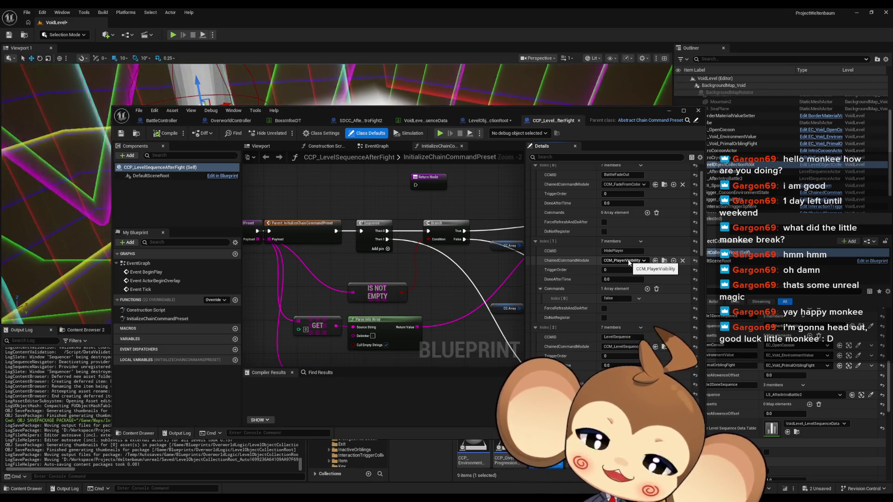
Step: Delete the OneTimeUse folder from the Content Browser
mouse_move(475, 111)
mouse_down()
mouse_move(332, 35)
mouse_move(436, 20)
mouse_up()
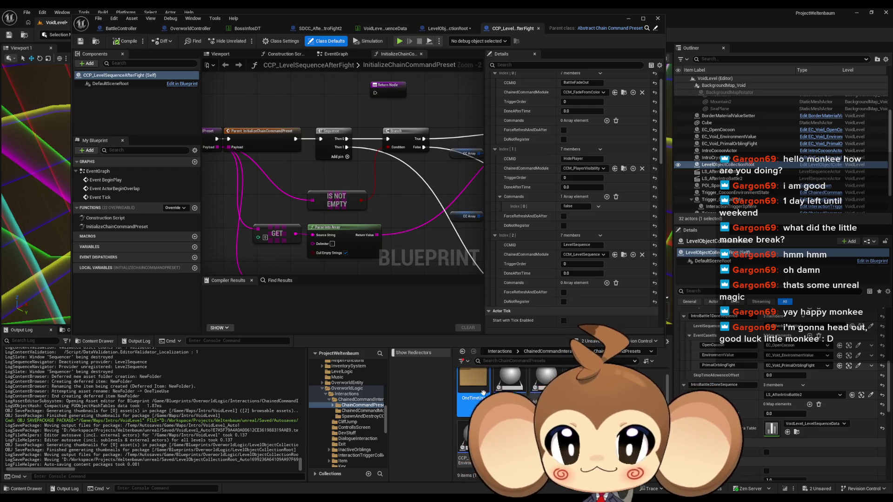
key(Delete)
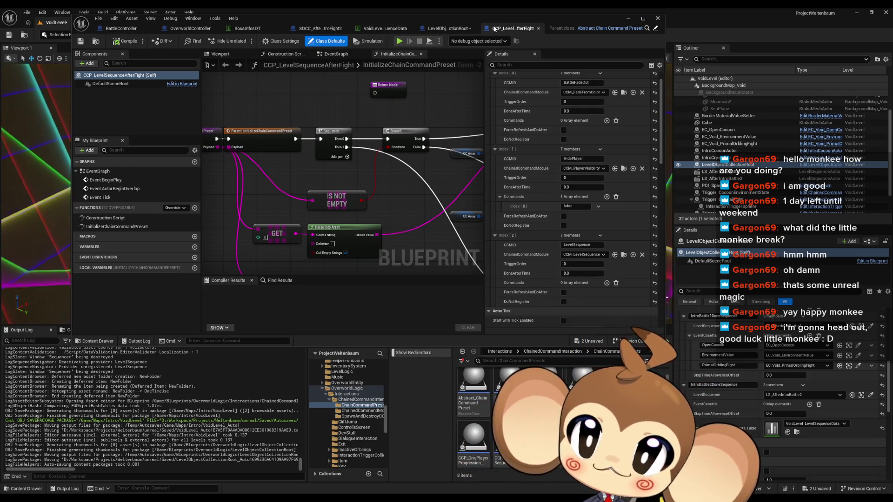
mouse_move(423, 20)
mouse_down()
mouse_move(303, 138)
mouse_move(301, 73)
mouse_move(209, 153)
mouse_move(322, 157)
mouse_move(322, 227)
mouse_up()
Step: Select the LS_AfterIntroBattle2 actor in the Outliner and open its sequence
click(306, 235)
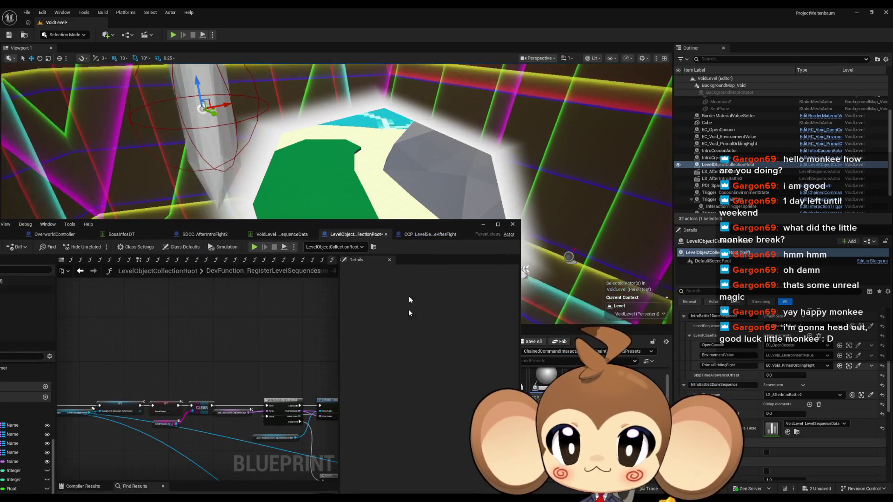
scroll(819, 357, up, 2)
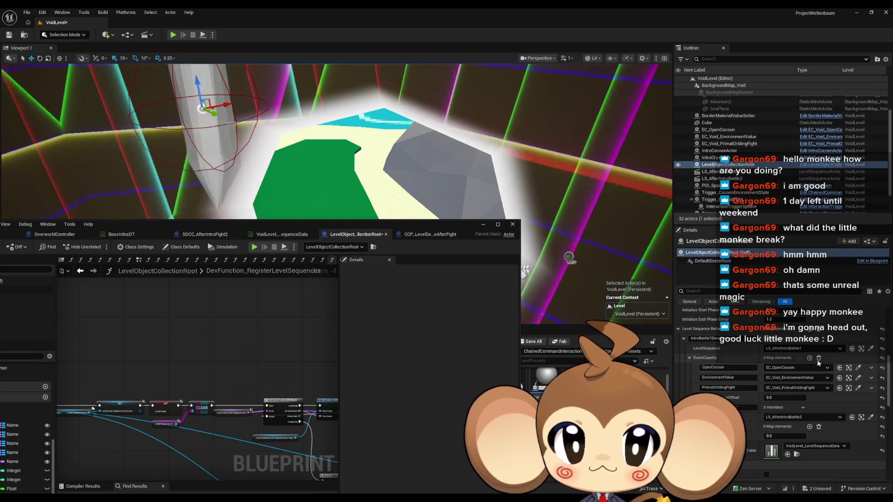
click(862, 418)
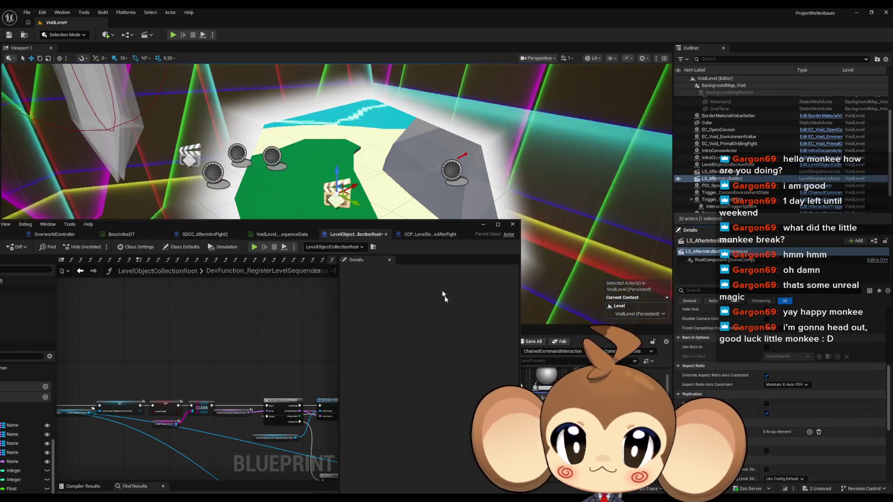
mouse_move(438, 229)
mouse_down()
mouse_move(312, 227)
mouse_move(327, 188)
mouse_up()
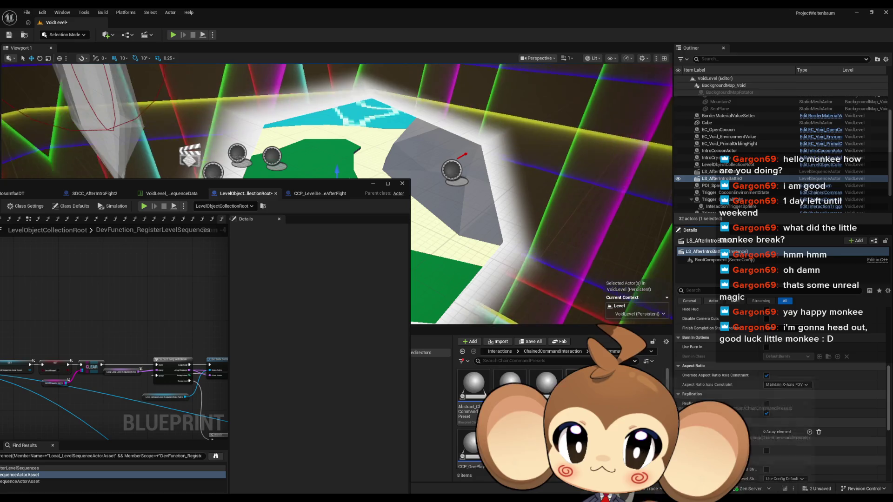
click(712, 171)
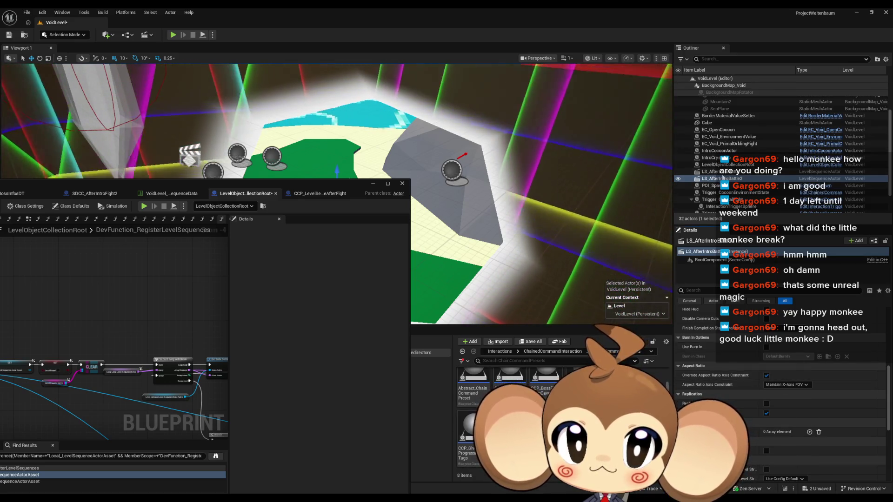
key(Down)
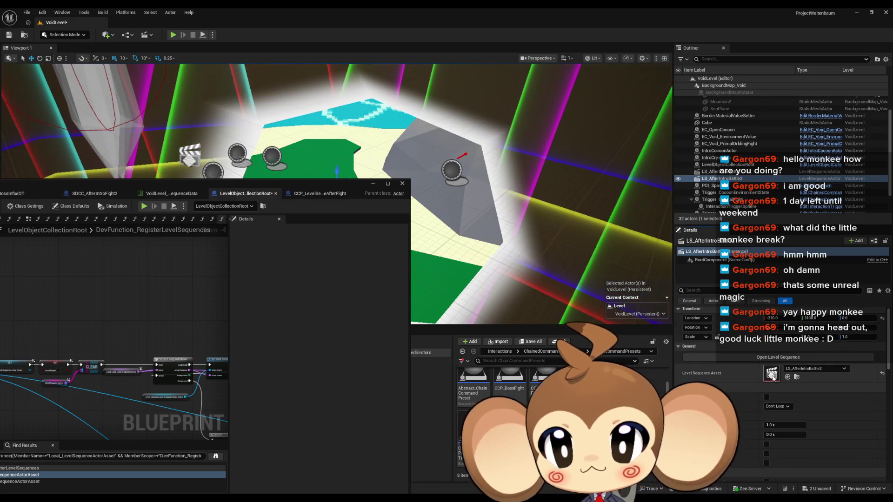
double_click(770, 372)
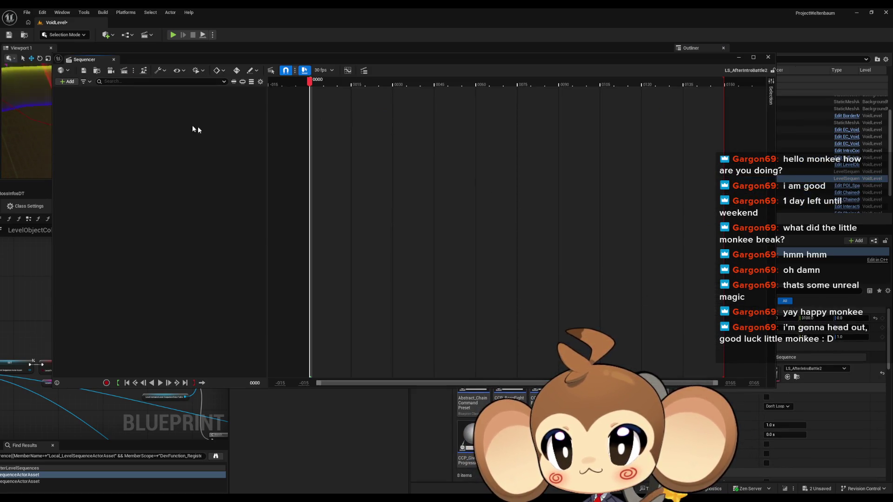
Step: Open LS_AfterIntroBattle1 for reference, then select the EC_Void_PrimalOrblingFight actor
click(796, 378)
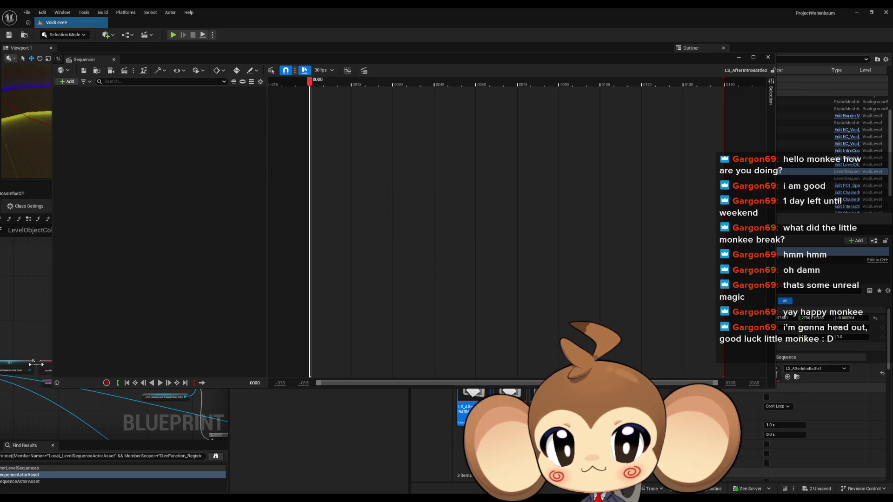
double_click(472, 409)
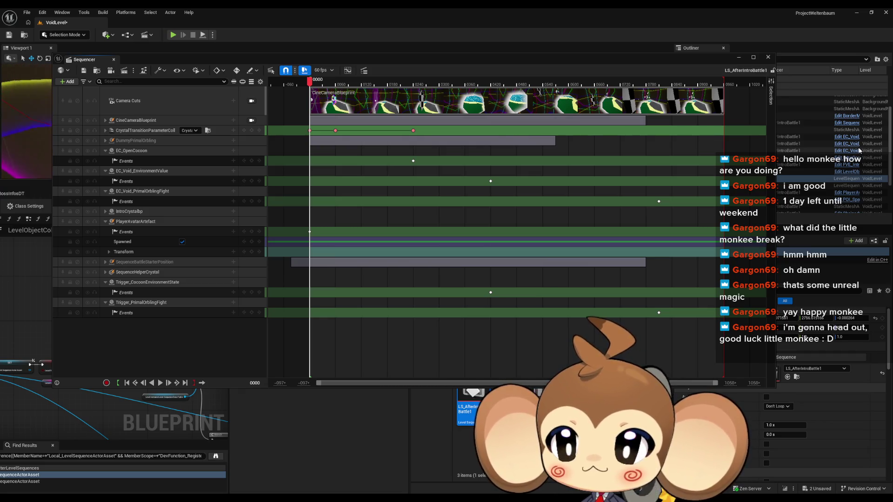
drag(693, 60, 565, 63)
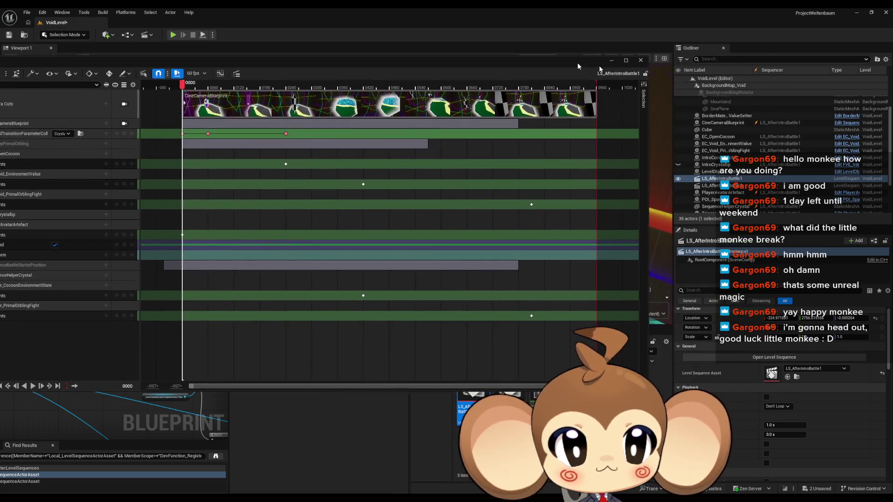
scroll(777, 181, up, 3)
scroll(777, 181, up, 3)
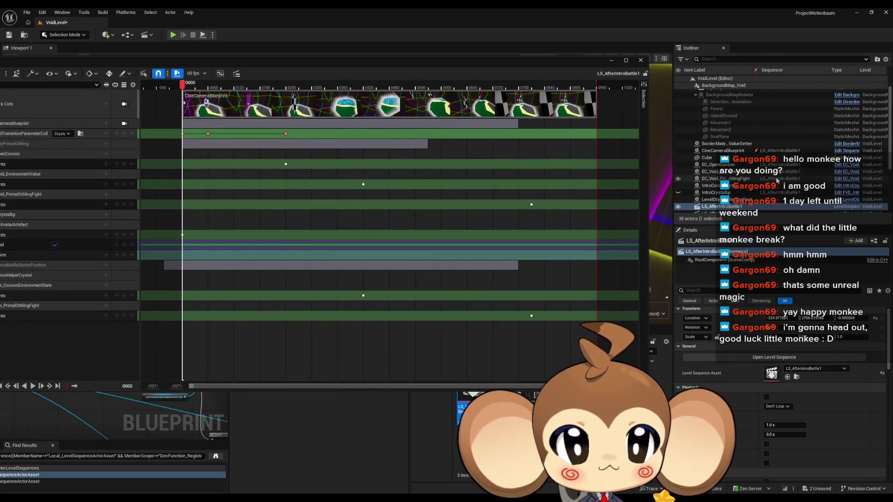
click(737, 180)
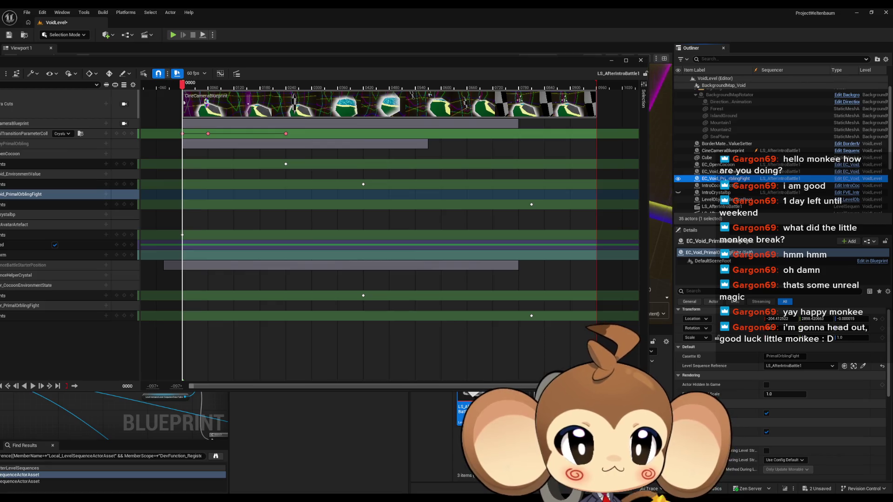
Step: Open the EC_Void_PrimalOrblingFight blueprint, locate its asset in the Content Browser, and close the sequence
click(846, 178)
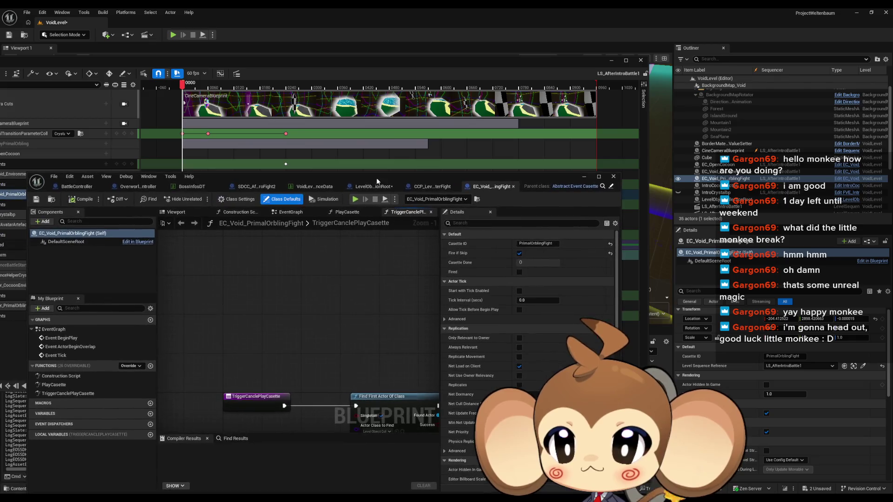
click(87, 176)
click(107, 203)
mouse_move(325, 176)
mouse_down()
mouse_move(265, 167)
mouse_move(162, 117)
mouse_up()
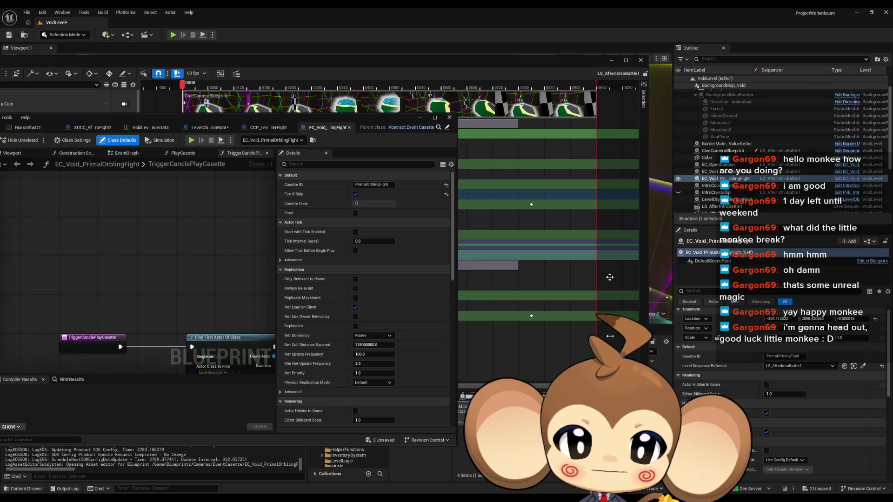
click(641, 60)
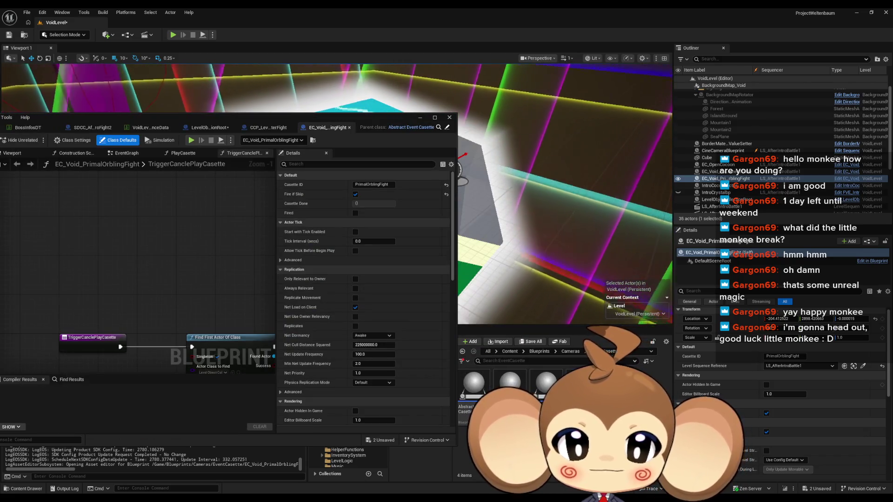
Step: Create a new folder named Void among the event cassettes
right_click(623, 409)
click(657, 180)
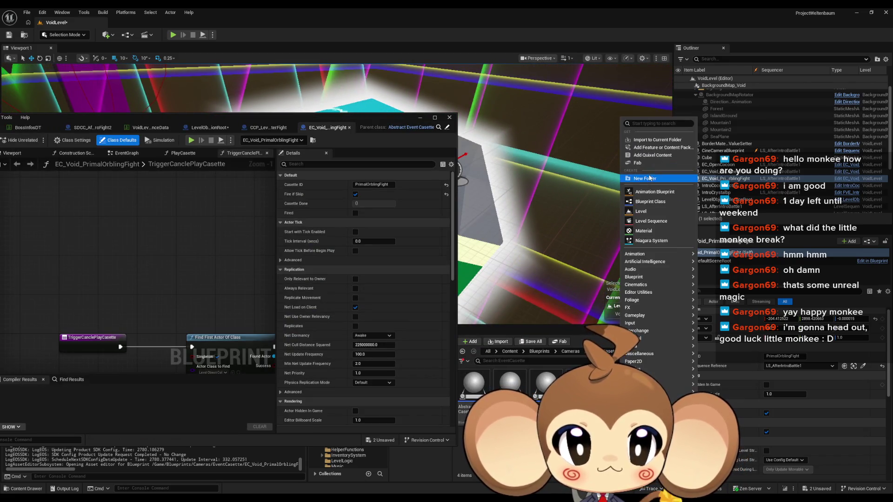
text(Void)
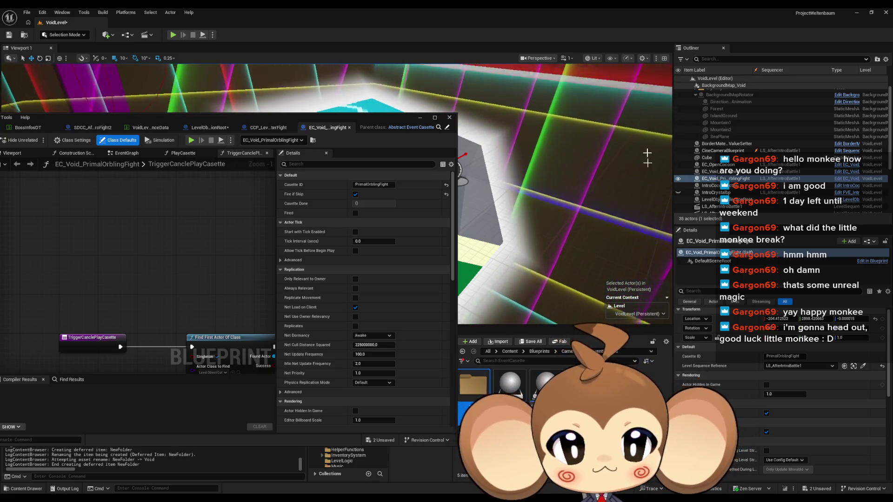
key(Return)
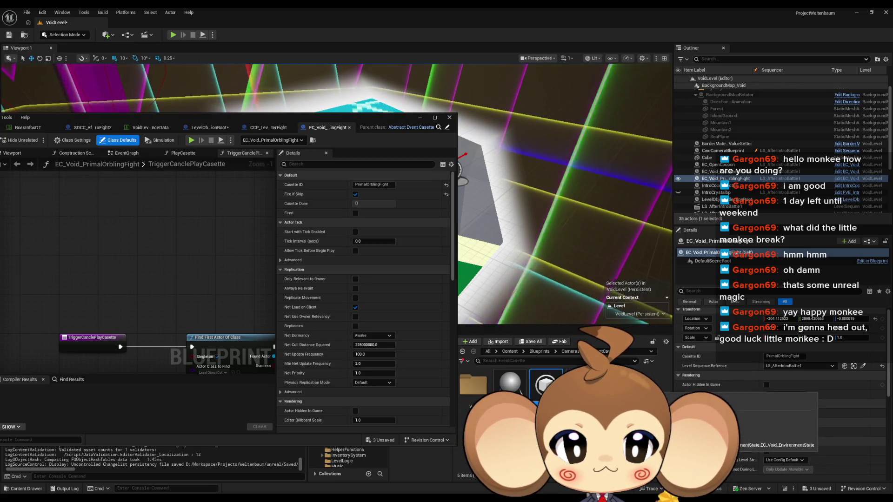
Step: Update redirector references for both leftover redirectors and dismiss the two update reports
right_click(553, 386)
click(588, 205)
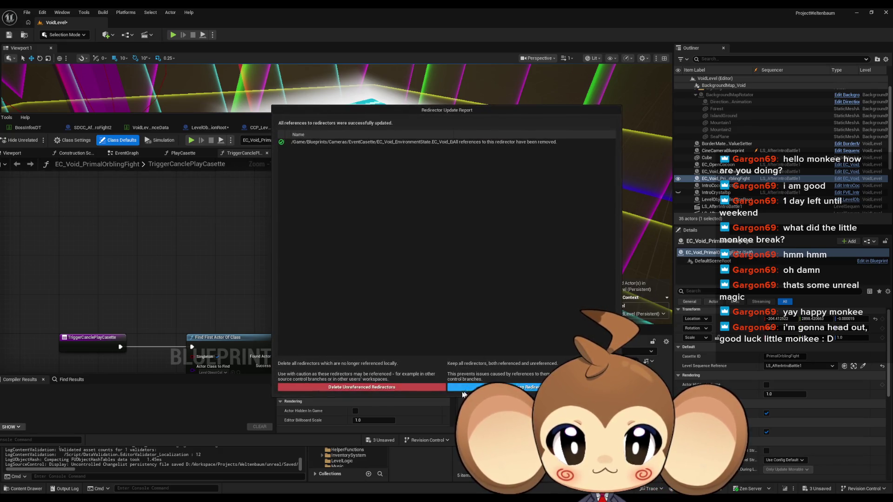
right_click(548, 384)
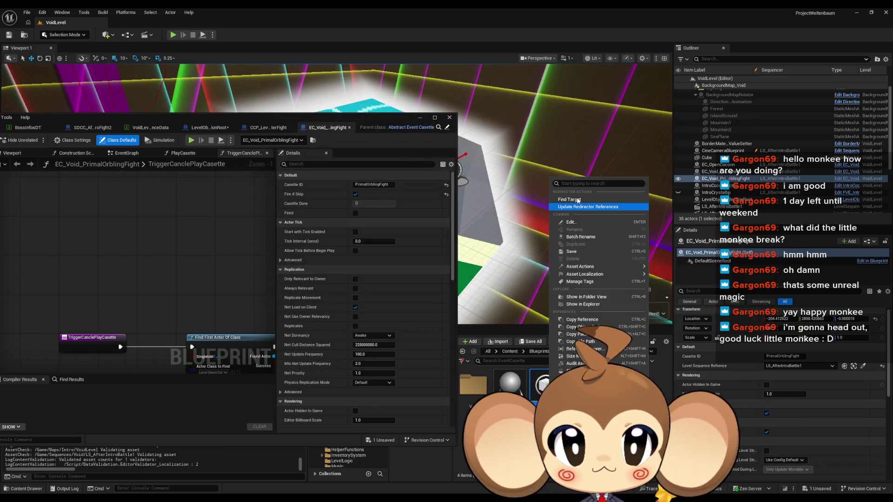
click(600, 207)
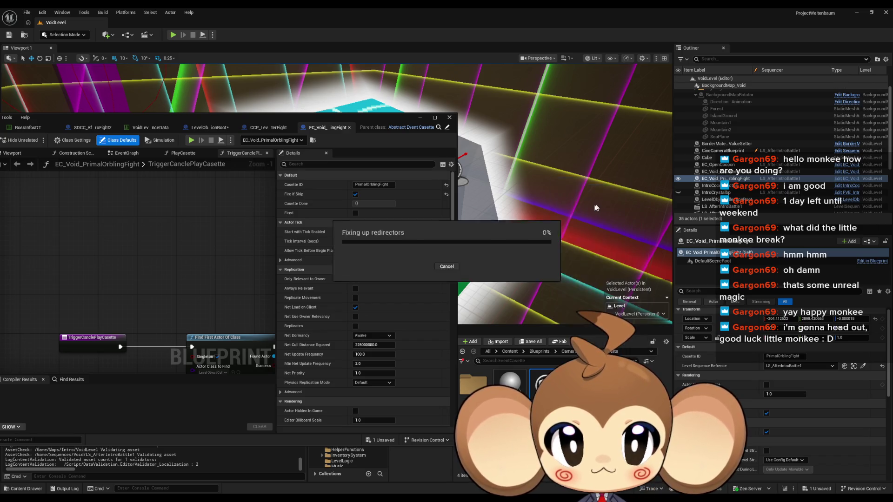
click(473, 392)
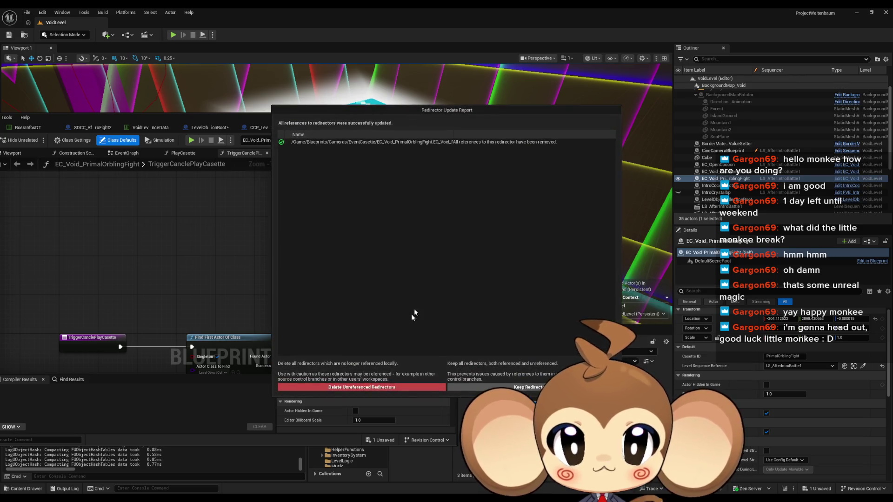
click(328, 386)
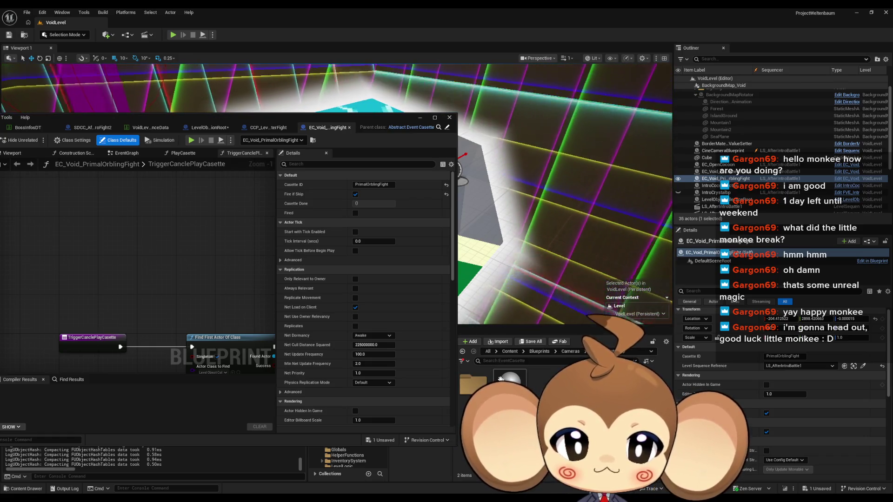
Step: Duplicate the abstract event cassette asset with Ctrl+D
key(ctrl+d)
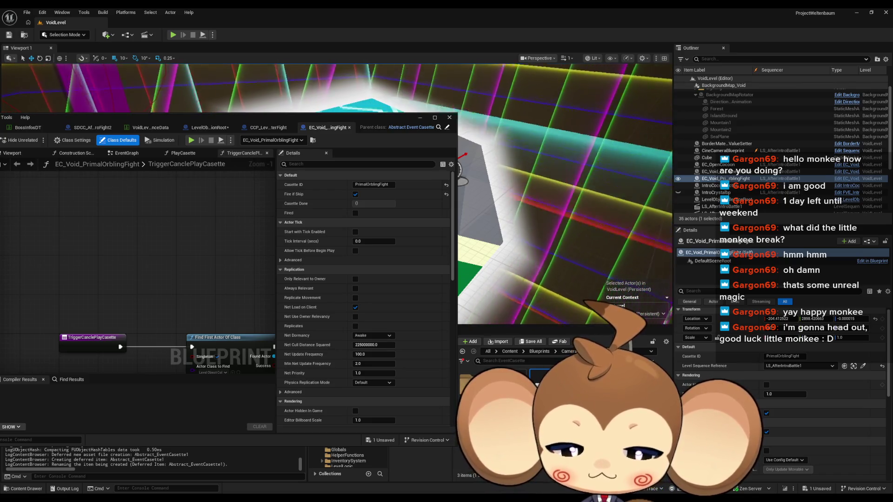
Step: Name the copy EC_ArtefactPowerDown, save it, and drag an instance into the level
key(Return)
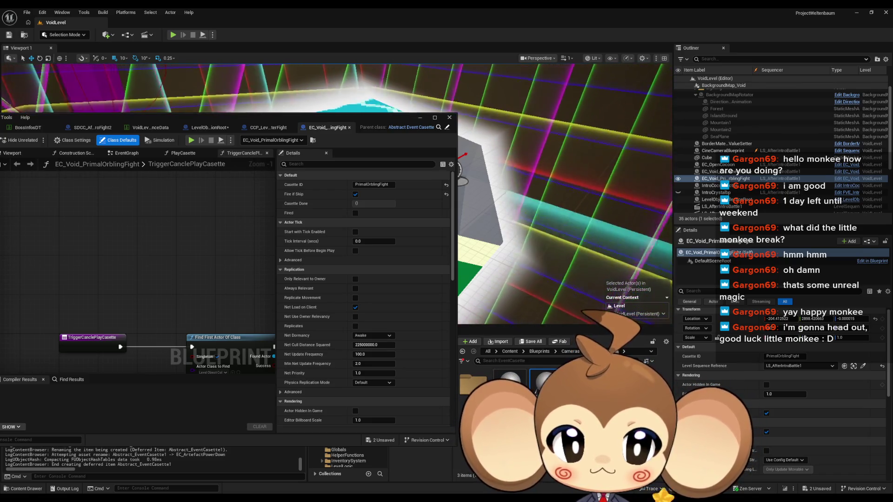
key(ctrl+s)
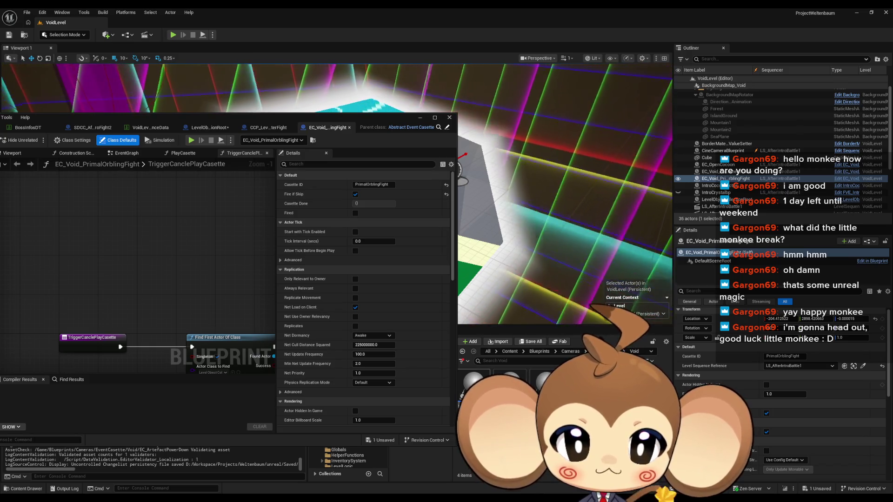
drag(525, 386, 585, 251)
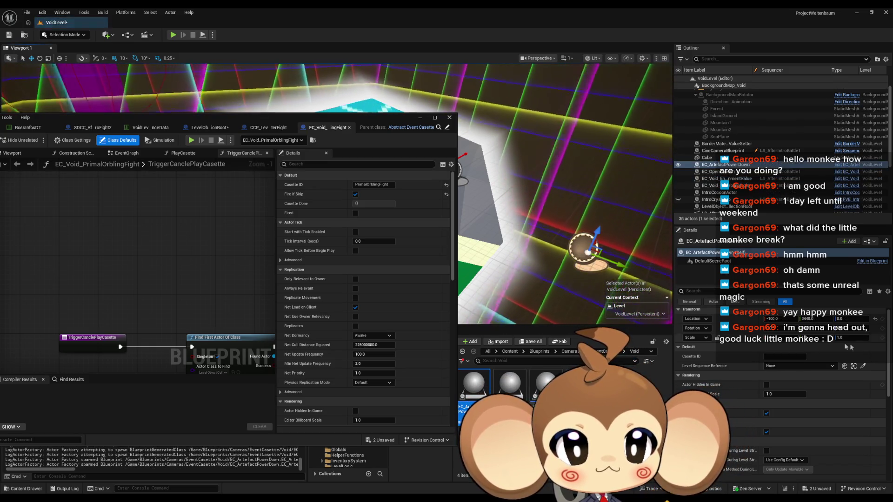
Step: Focus on the placed cassette and set its Level Sequence Reference to LS_AfterIntroBattle2
key(f)
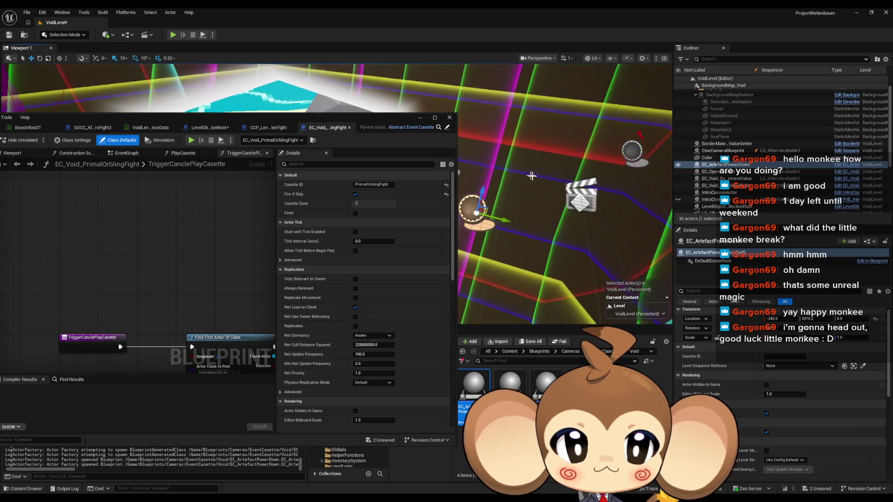
click(798, 366)
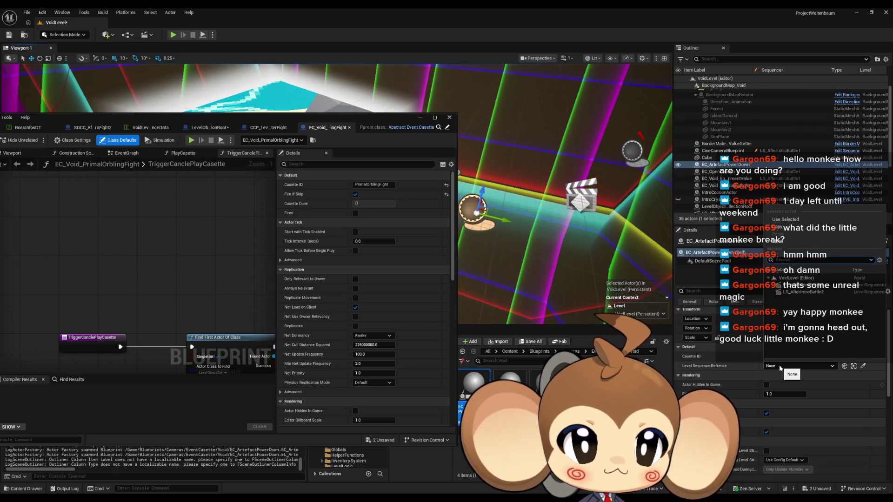
click(809, 292)
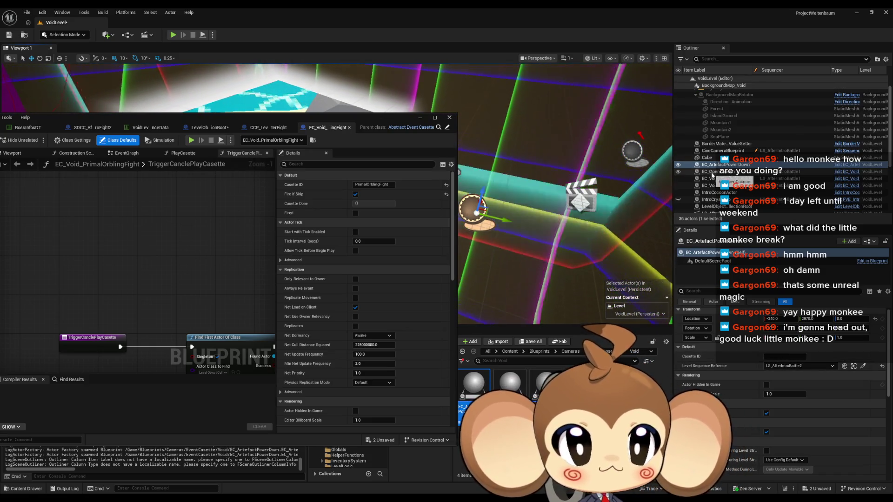
Step: Compare against the EC_OpenCocoon cassette's settings, then open the EC_ArtefactPowerDown blueprint
click(711, 171)
key(Down)
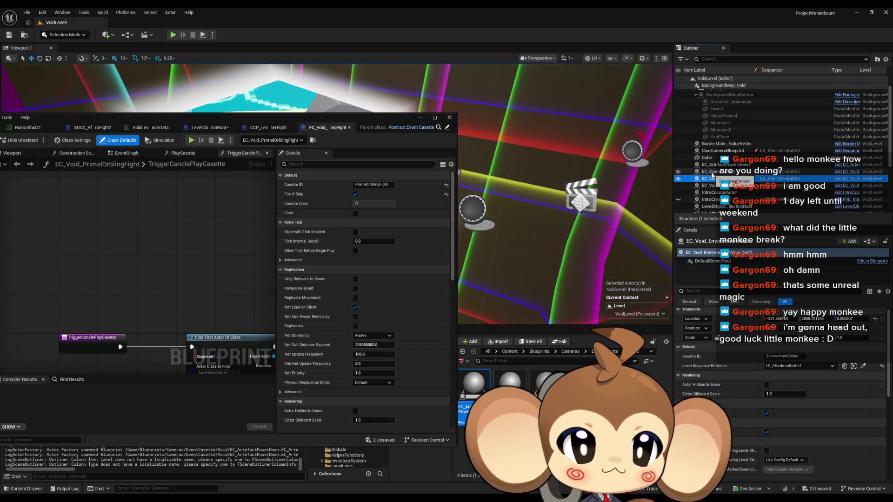
key(Up)
key(Up)
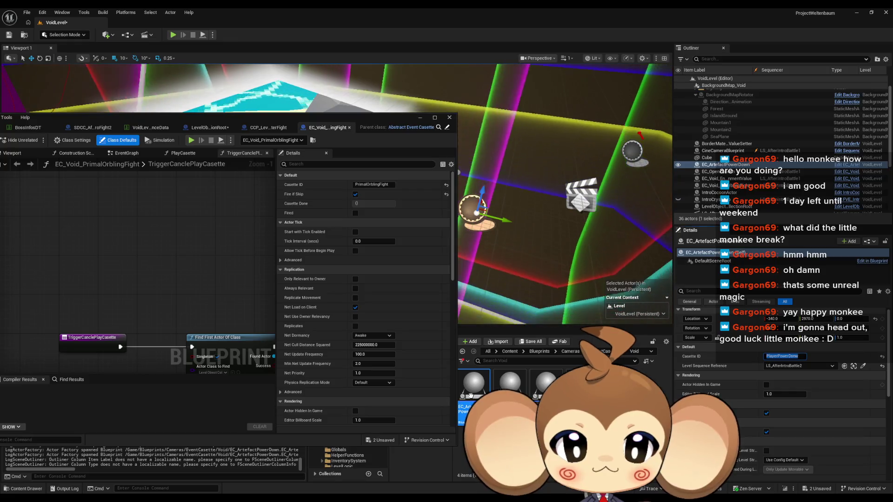
double_click(510, 384)
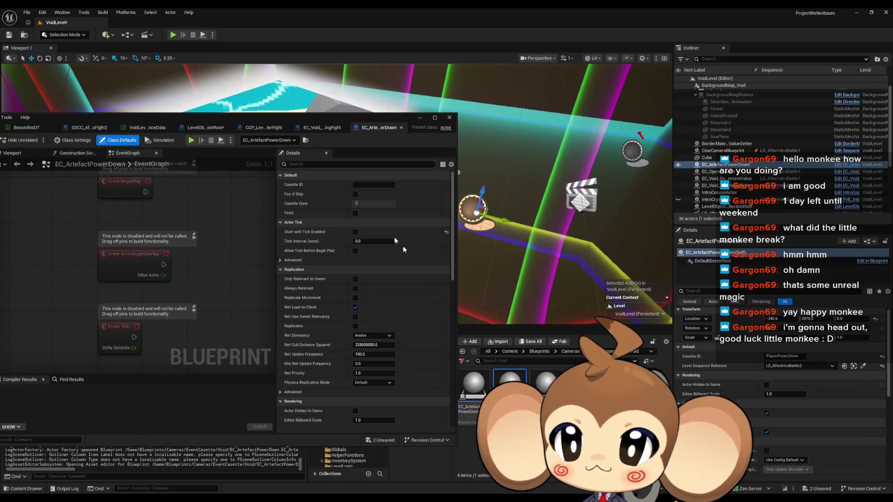
Step: Maximize the Blueprint editor and zoom out to EC_Void_EnvironmentState's PlayCasette graph
mouse_move(327, 120)
mouse_down()
mouse_move(384, 40)
mouse_move(577, 40)
mouse_up()
double_click(552, 34)
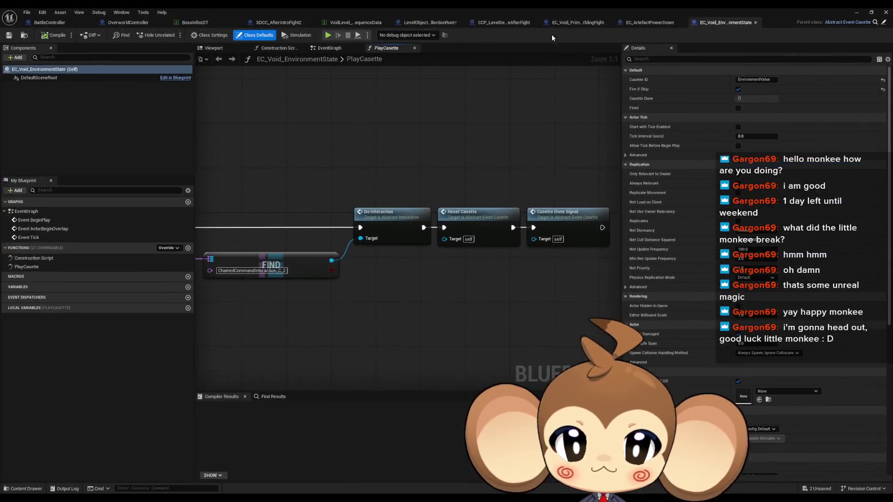
click(650, 23)
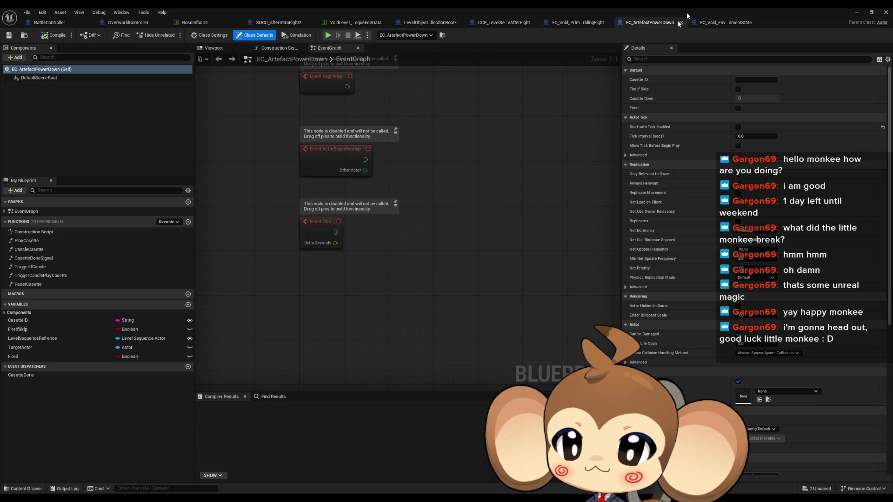
click(710, 25)
scroll(221, 216, down, 2)
mouse_move(221, 216)
mouse_down()
mouse_move(528, 213)
mouse_move(552, 202)
mouse_up()
drag(499, 211, 539, 205)
scroll(511, 208, down, 1)
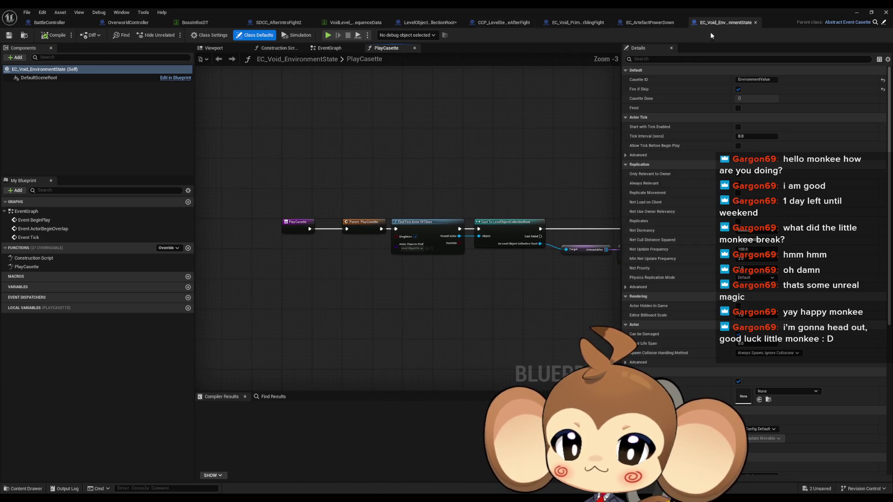
Step: Compare it with the empty EC_ArtefactPowerDown blueprint, then restore the window beside the level
click(649, 23)
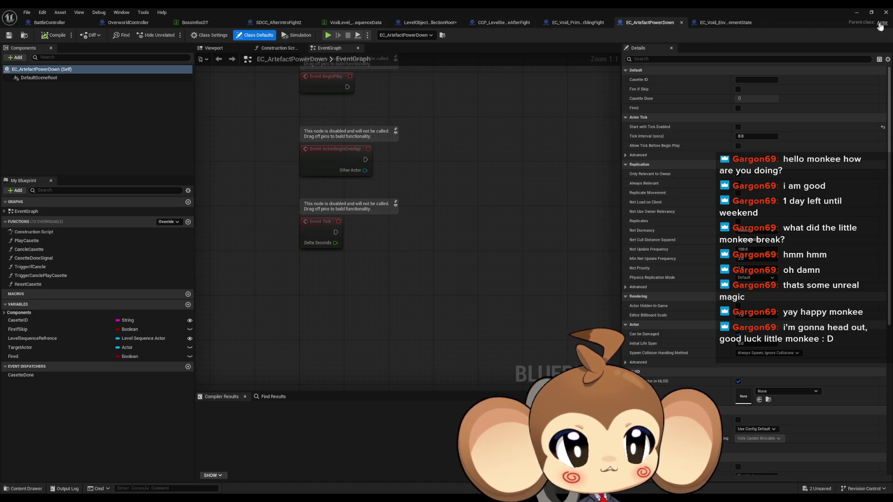
click(722, 22)
click(652, 22)
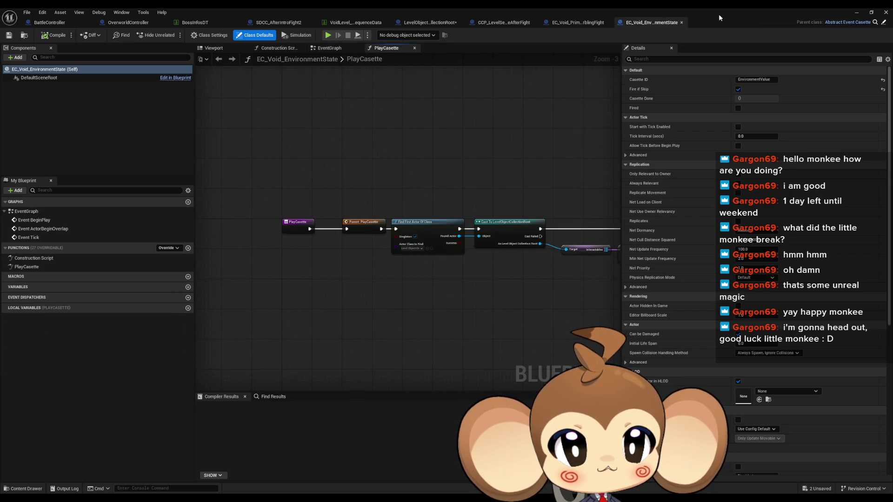
double_click(718, 14)
drag(640, 37, 379, 64)
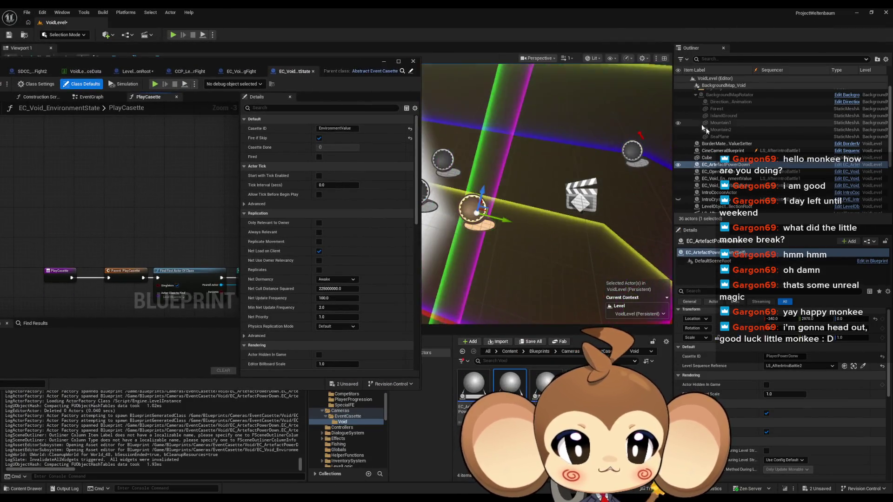
Step: Delete the EC_ArtefactPowerDown actor and asset, then create child blueprint EC_PowerDownPlayer
key(Delete)
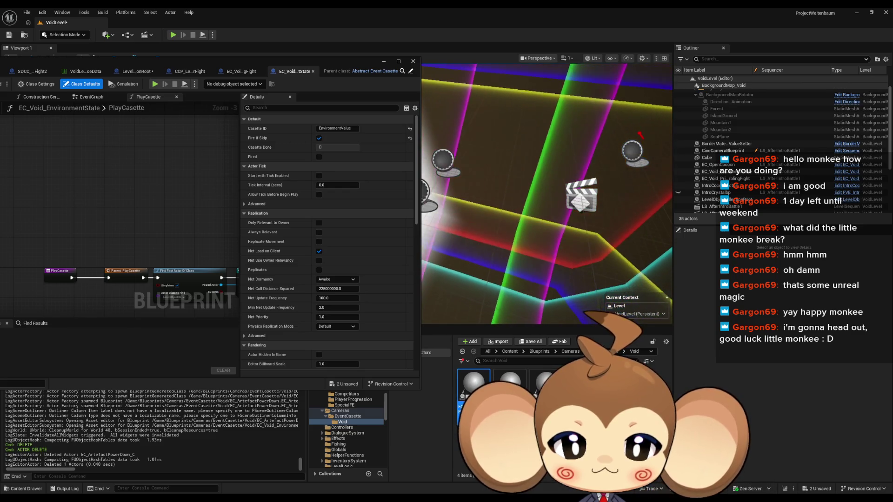
double_click(475, 389)
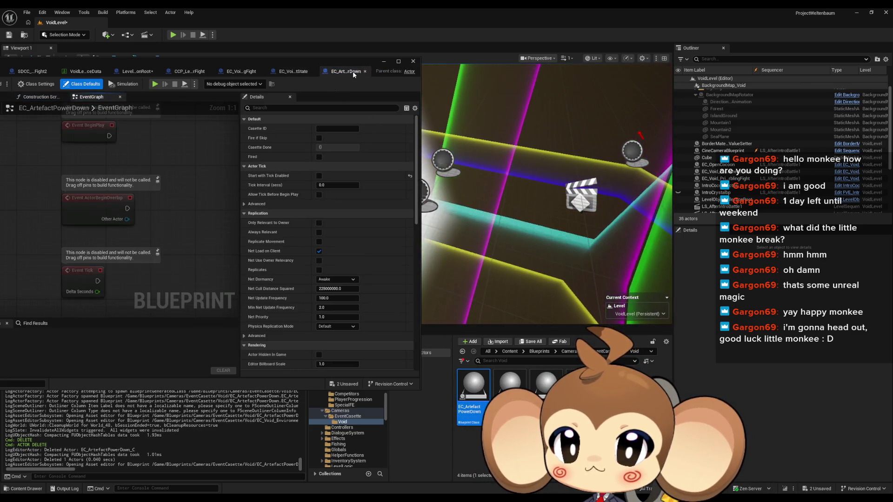
click(364, 71)
key(Delete)
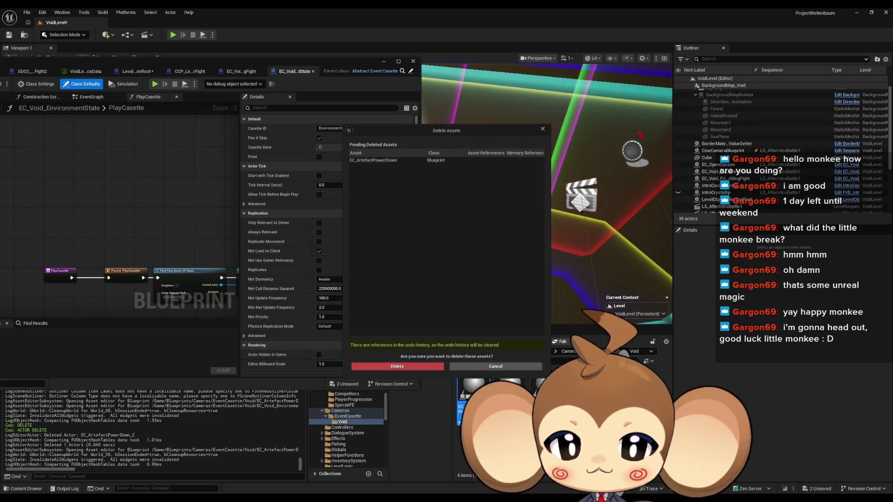
click(411, 370)
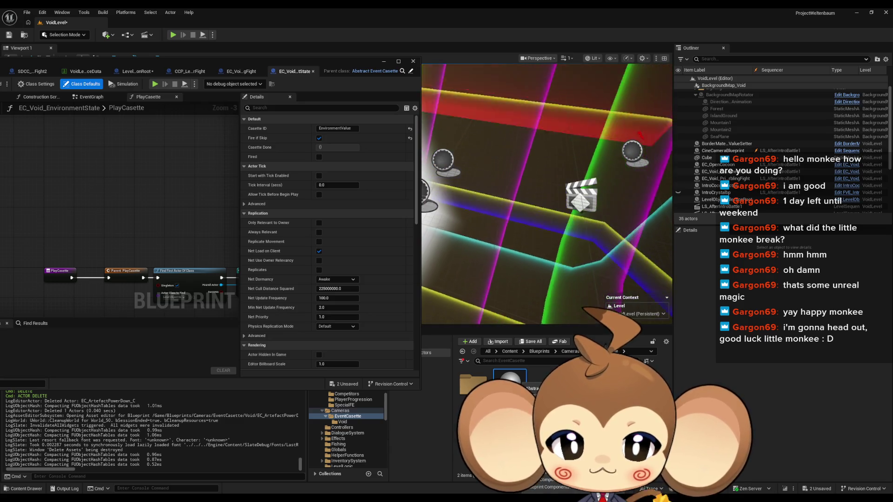
click(565, 183)
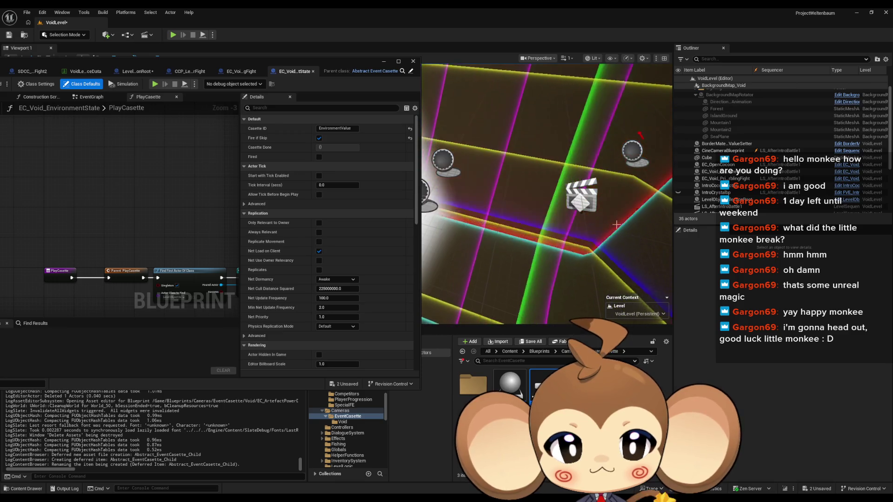
key(Return)
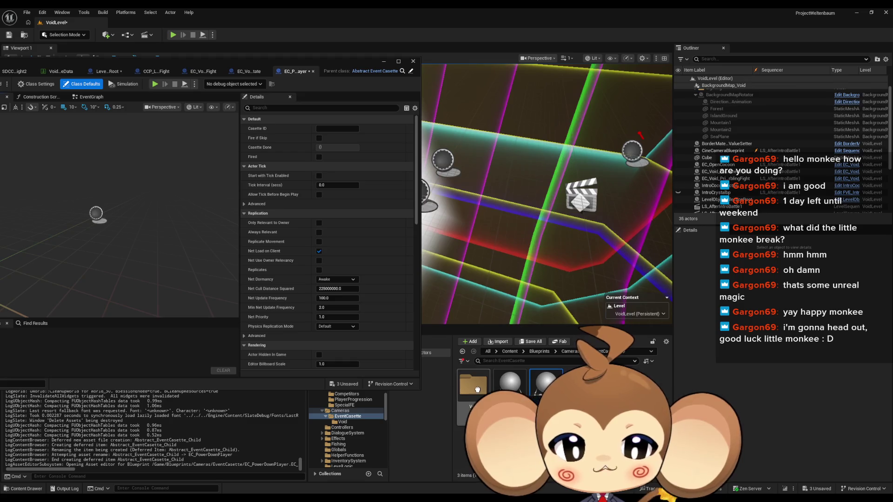
Step: Save the EC_PowerDownPlayer cassette, place it in the level and set its Level Sequence Reference to LS_AfterIntroBattle2
key(ctrl+s)
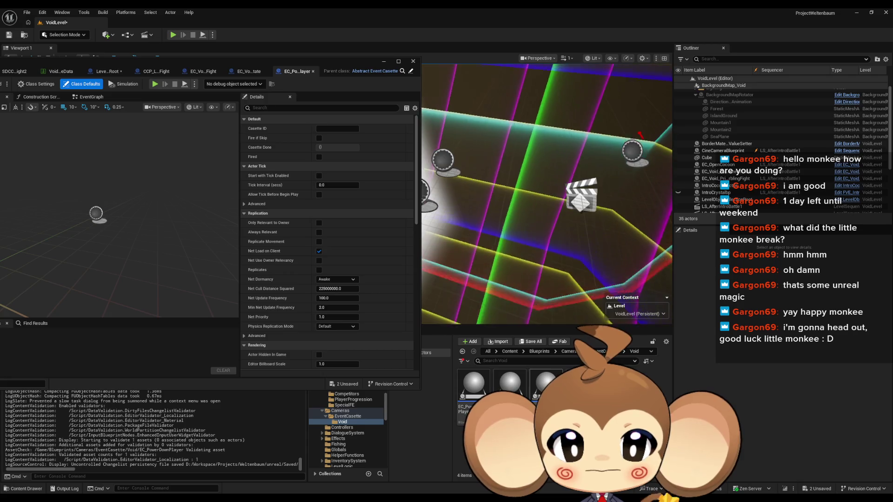
drag(474, 384, 495, 214)
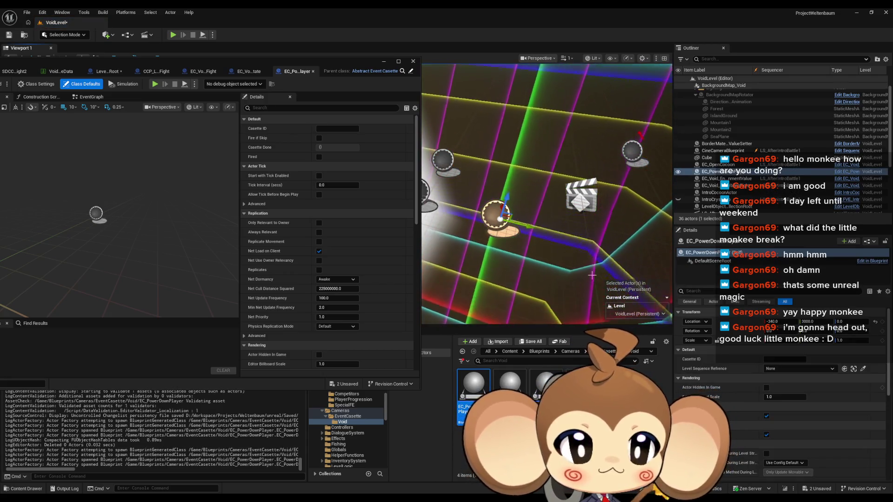
click(799, 368)
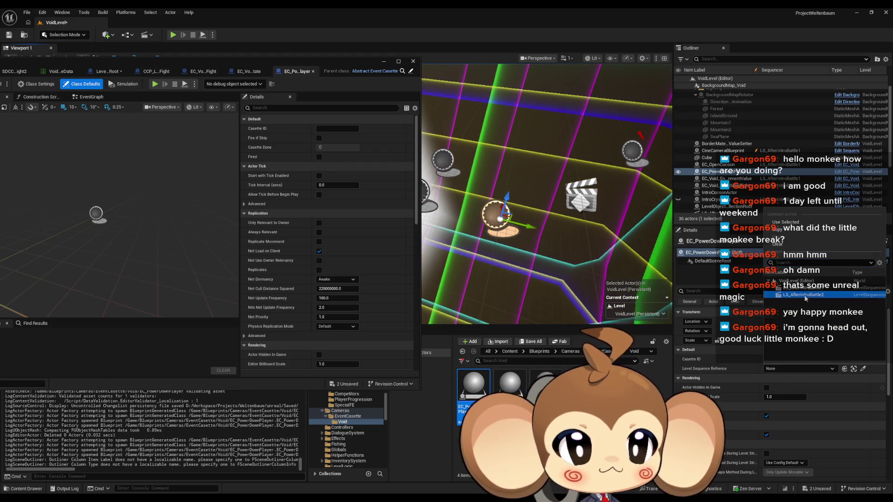
click(806, 296)
Step: Set the cassette's Cassette ID to PowerDownPlayer and maximize its blueprint editor
click(785, 359)
text(PowerDownPlayer)
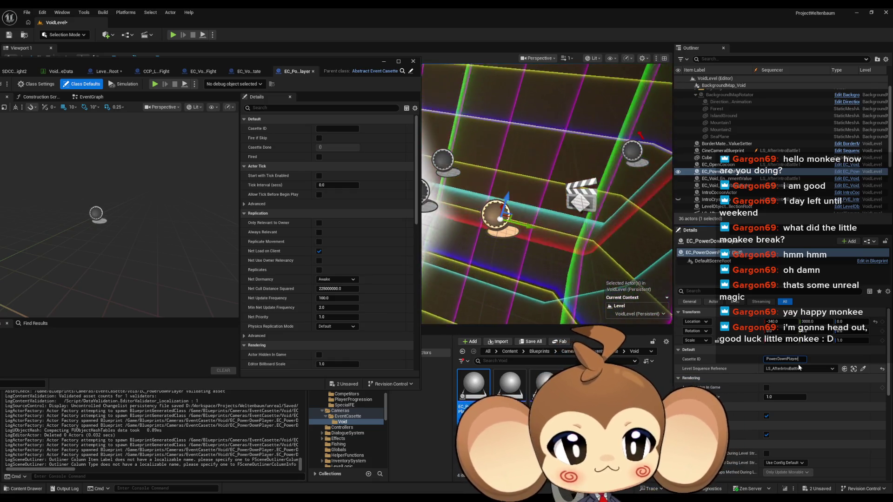
key(Return)
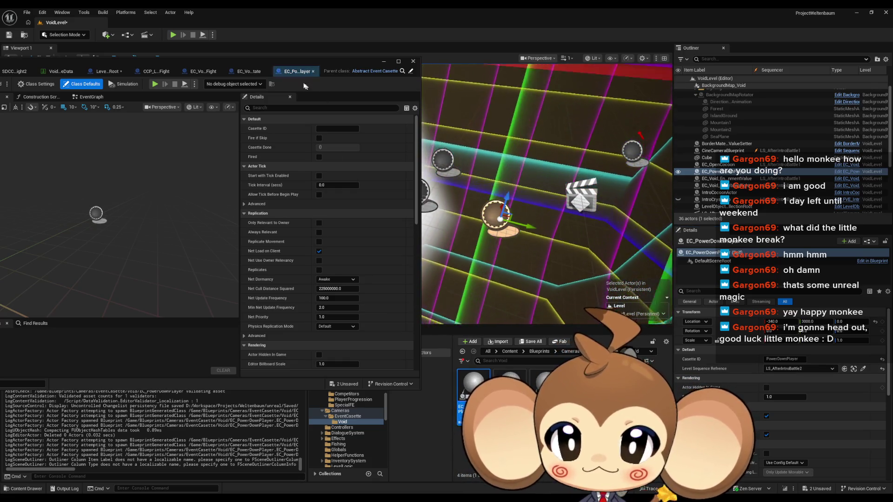
click(399, 61)
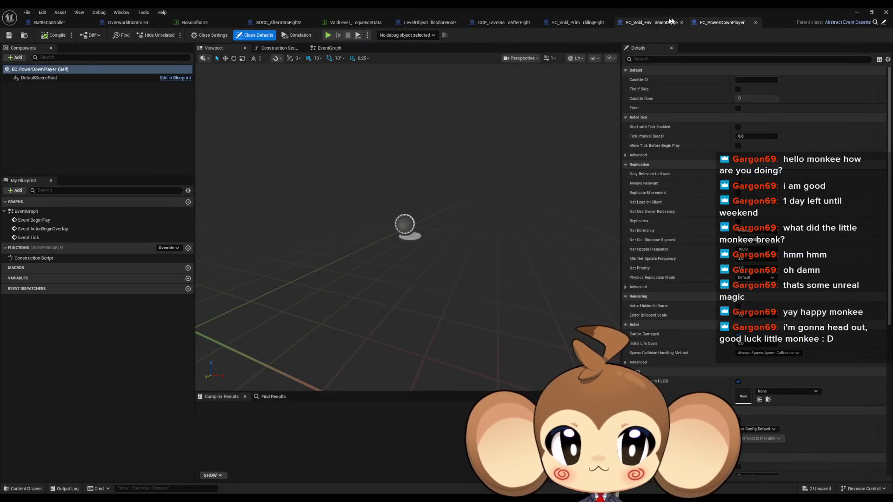
Step: Add a PlayCasette function override to the EC_PowerDownPlayer blueprint
click(652, 23)
click(722, 22)
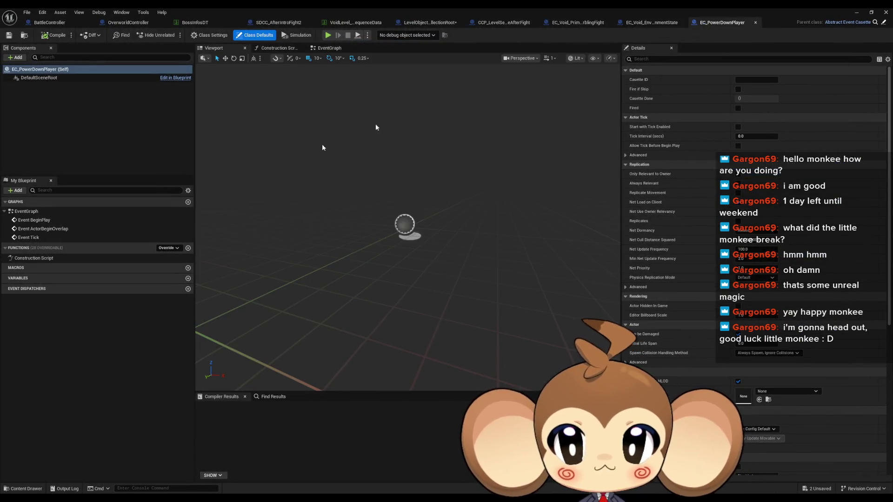
click(170, 248)
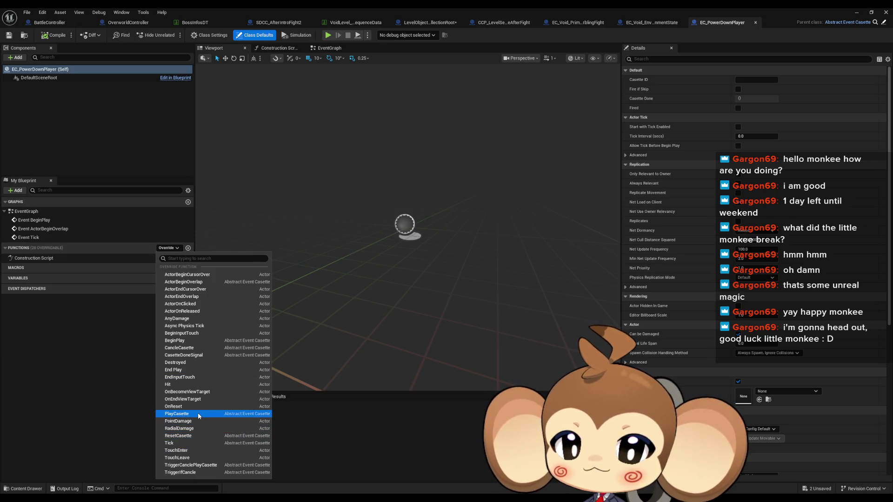
click(198, 414)
Step: In EC_Void_EnvironmentState's PlayCasette graph, open the Reset Casette function's definition
click(653, 24)
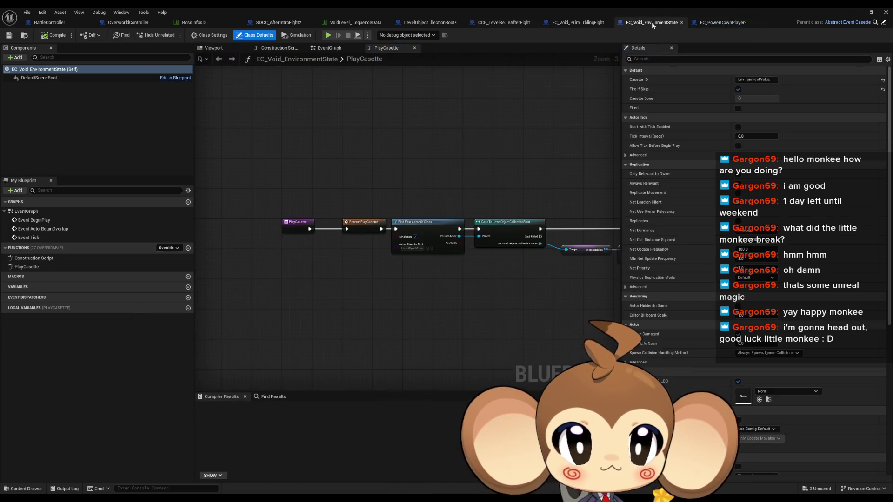
drag(587, 82, 232, 97)
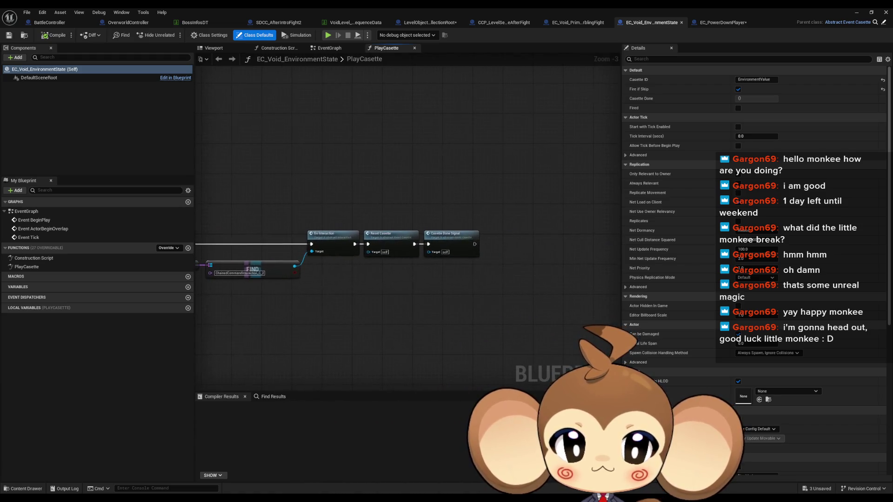
click(449, 251)
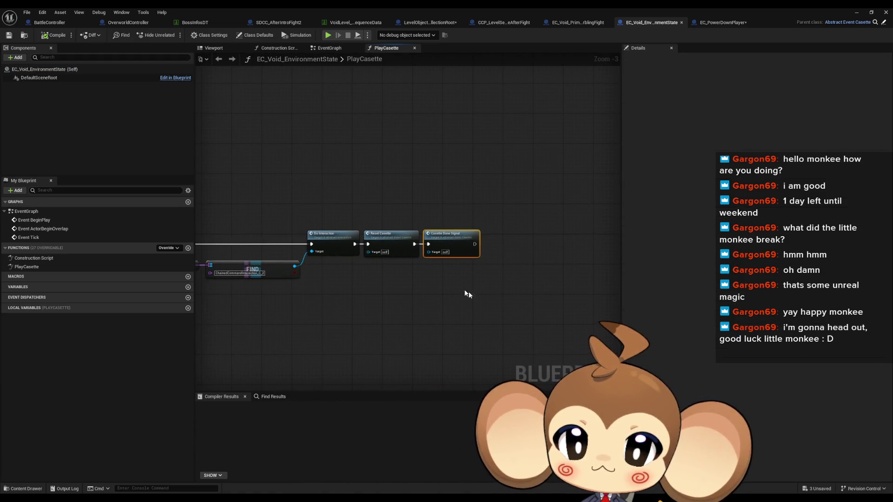
scroll(399, 259, up, 3)
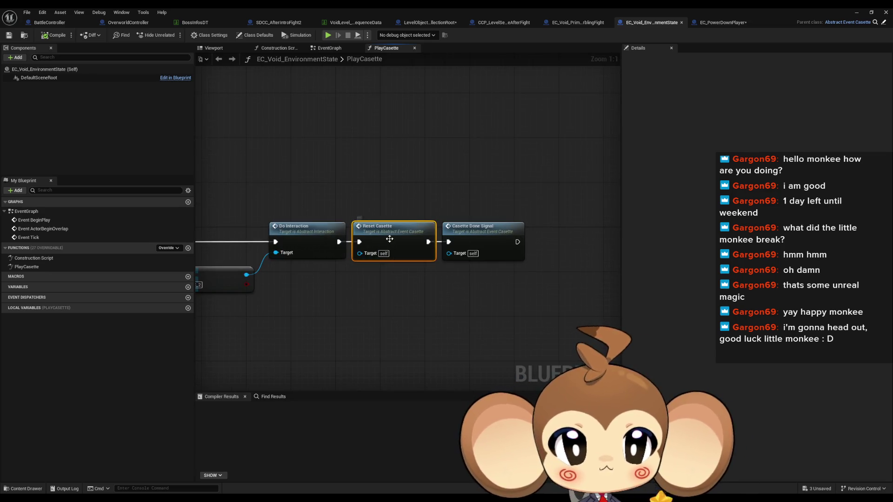
double_click(389, 239)
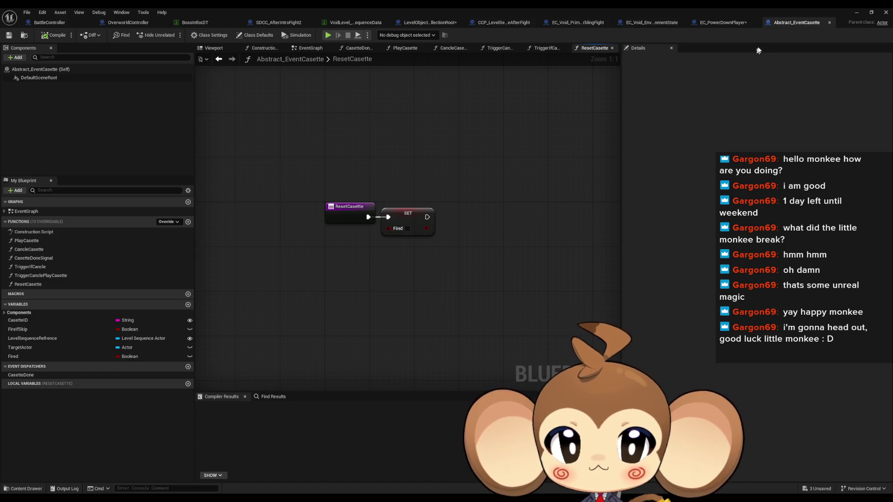
Step: Pan through EC_Void_EnvironmentState's PlayCasette chain to review its reset and Casette Done Signal nodes
key(alt+Left)
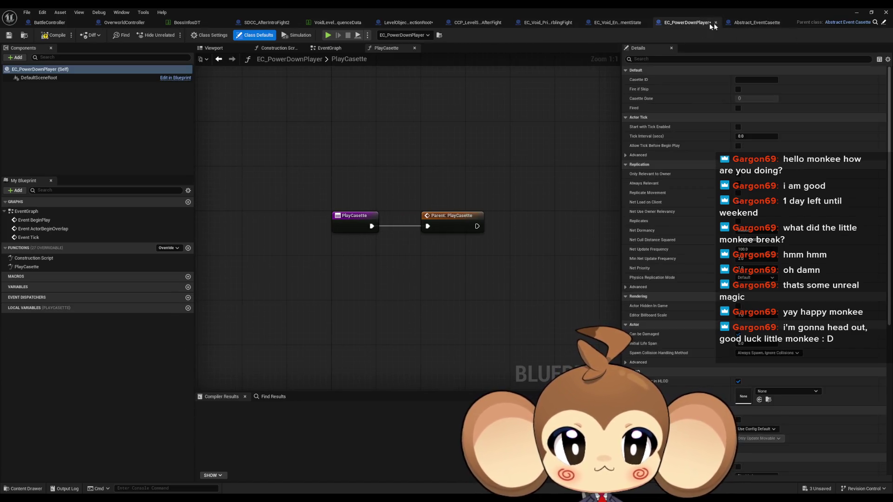
mouse_move(389, 264)
mouse_down()
mouse_move(486, 273)
mouse_move(464, 269)
mouse_up()
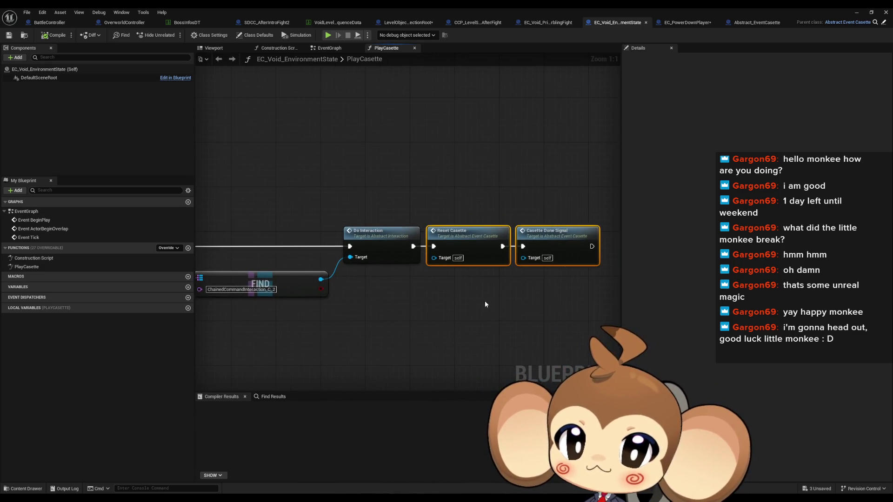
scroll(486, 303, down, 2)
drag(406, 302, 452, 282)
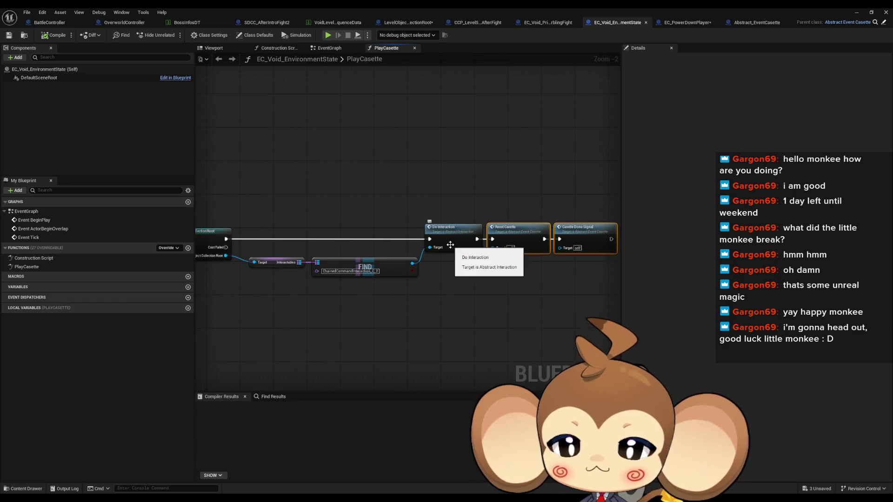
drag(439, 284, 504, 274)
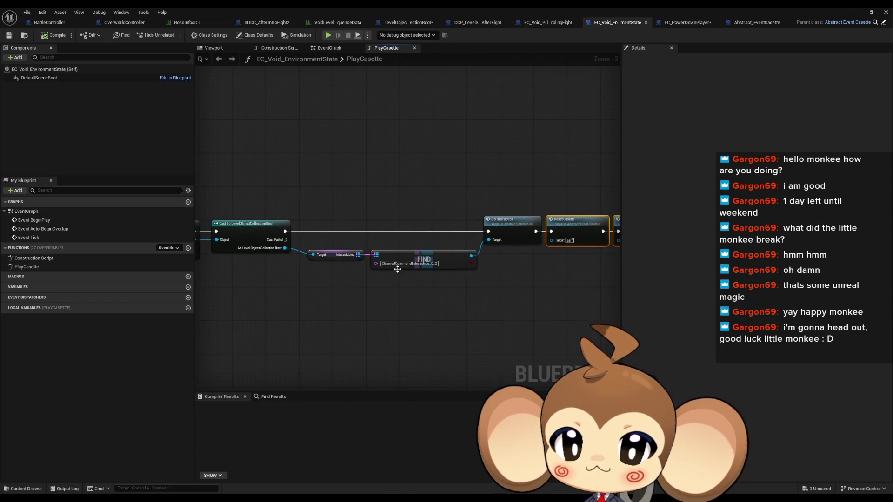
mouse_move(400, 266)
mouse_down()
mouse_move(557, 257)
mouse_move(408, 278)
mouse_up()
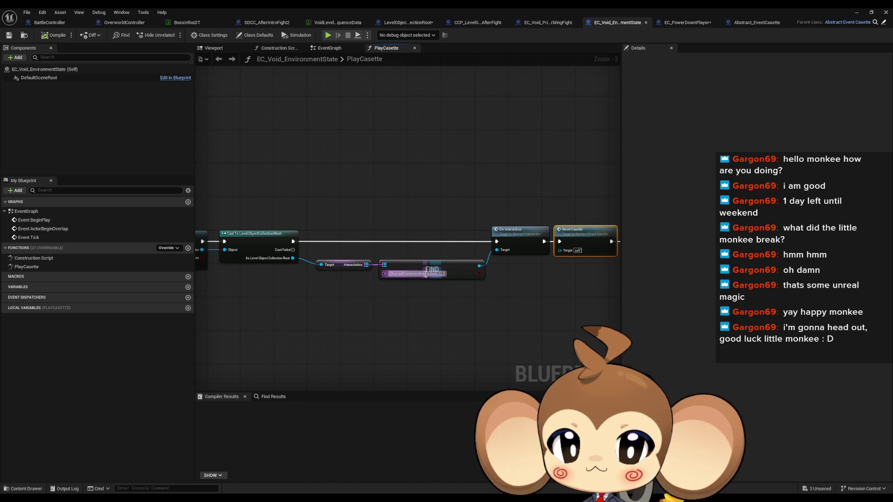
drag(510, 315, 397, 327)
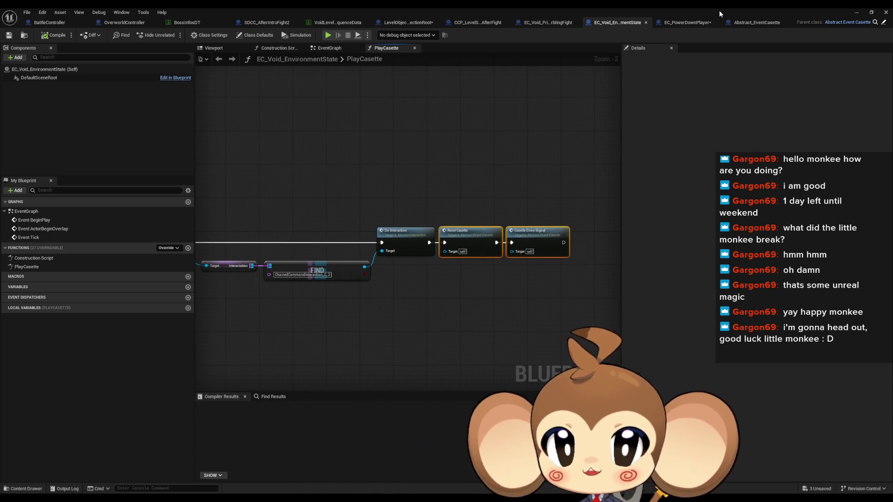
Step: Paste the Reset Casette and Casette Done Signal nodes into EC_PowerDownPlayer's PlayCasette graph
click(693, 23)
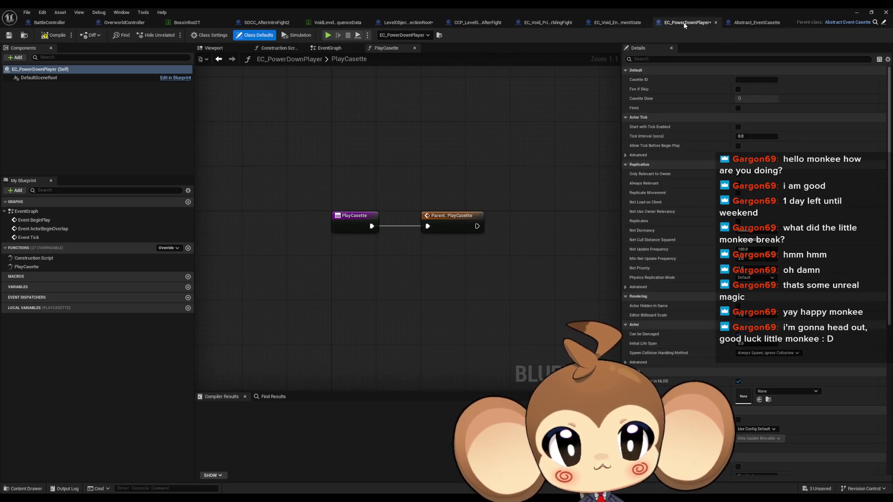
drag(494, 273, 361, 276)
key(ctrl+v)
Step: Move the pasted nodes aside and add a Find First Actor Of Class node
mouse_move(425, 270)
mouse_down()
mouse_move(424, 232)
mouse_move(546, 227)
mouse_up()
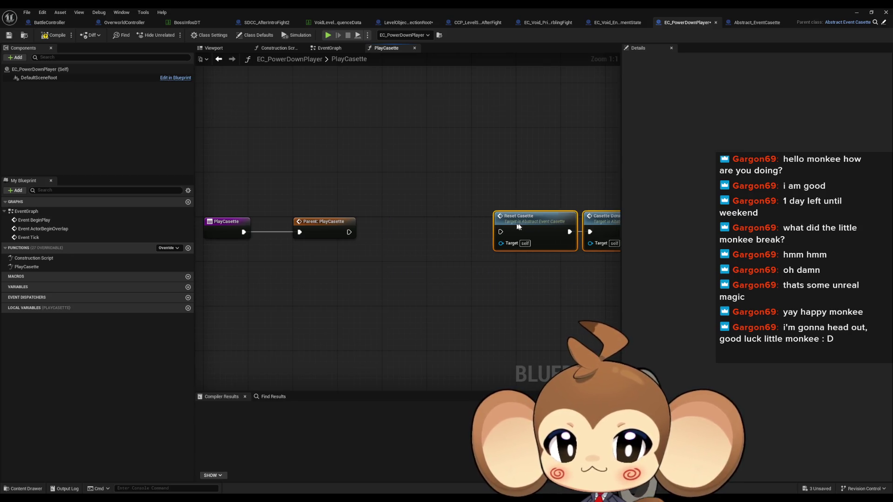
mouse_move(426, 283)
mouse_down()
mouse_move(271, 278)
mouse_move(343, 285)
mouse_up()
right_click(319, 285)
text(find first actor)
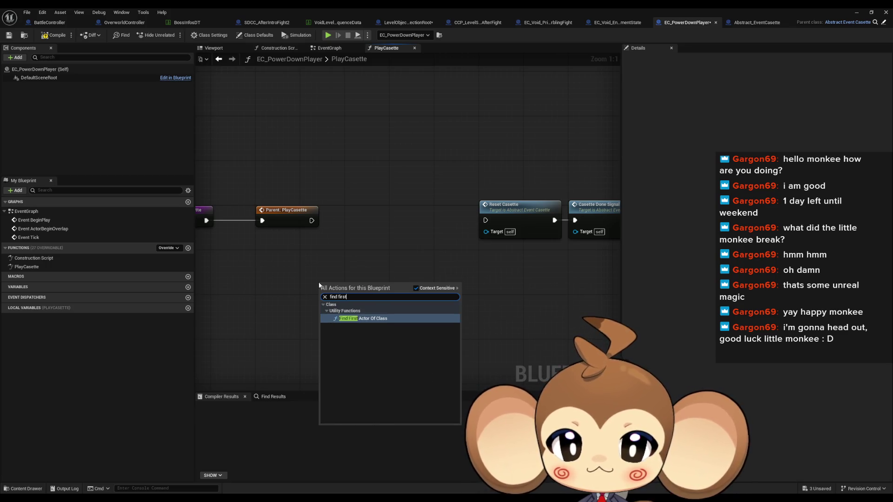
key(Return)
Step: Add a Cast To PlayerAvatarArtefact node fed from the Found Actor output
drag(413, 304, 447, 310)
text(crea)
click(446, 279)
drag(413, 304, 451, 301)
text(cast art)
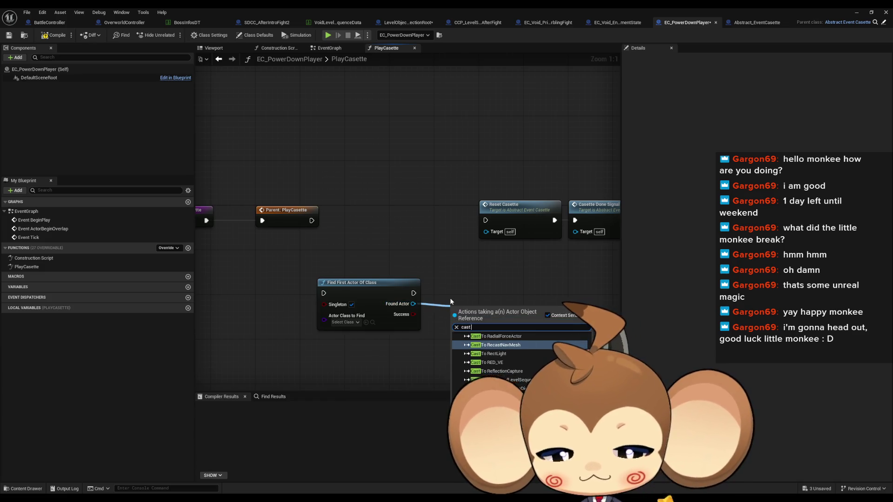
text( pl)
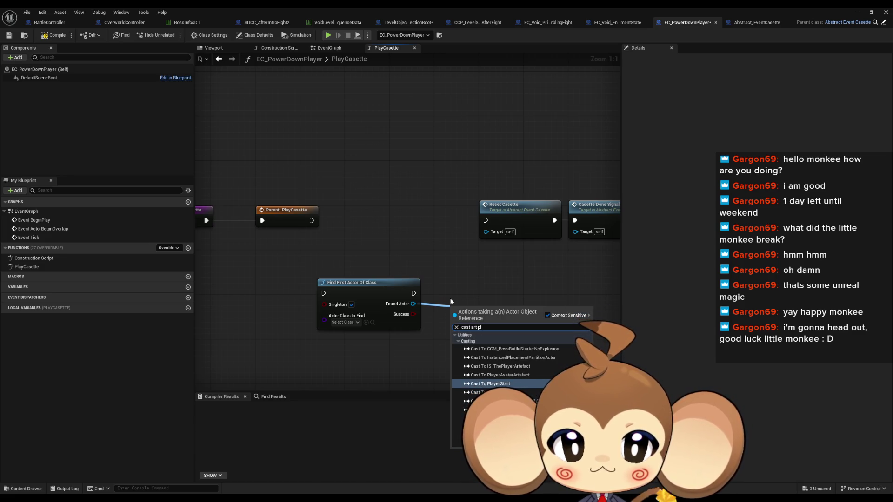
text(ayer)
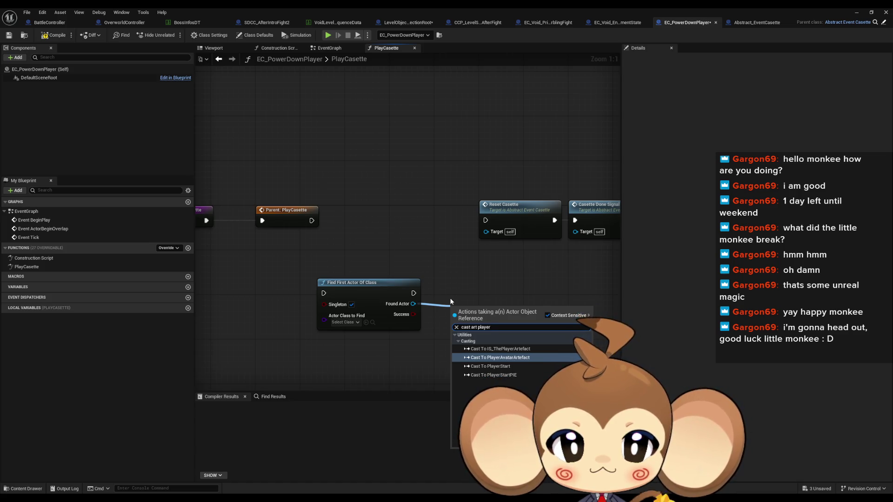
key(Return)
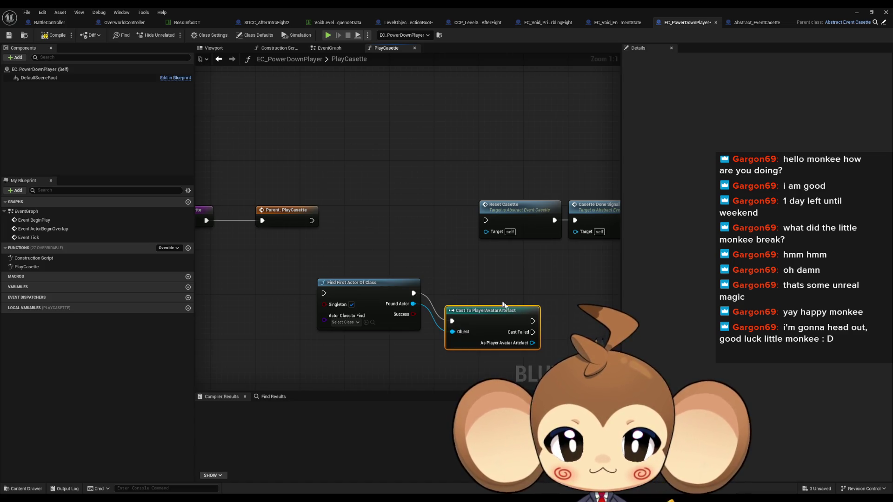
Step: Add Power Down Instantly after the cast and wire it into Reset Casette
drag(532, 343, 567, 343)
text(power down)
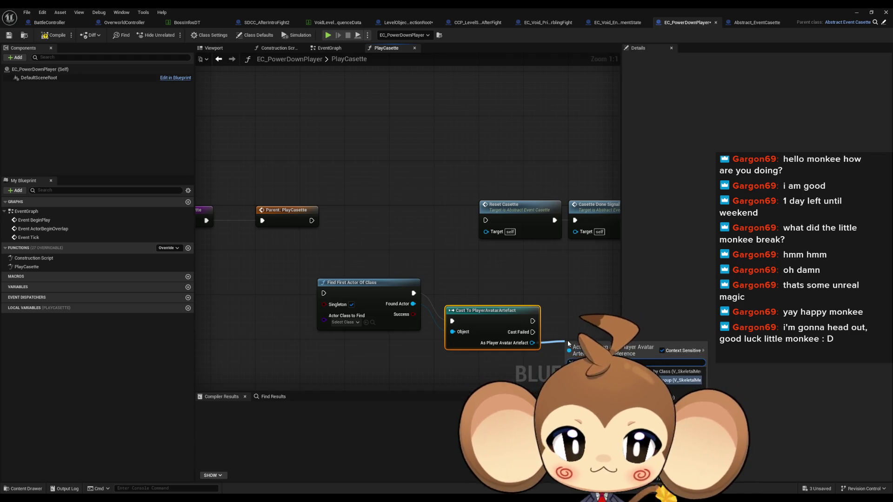
key(Return)
mouse_move(614, 359)
mouse_down()
mouse_move(604, 326)
mouse_move(419, 253)
mouse_move(360, 199)
mouse_up()
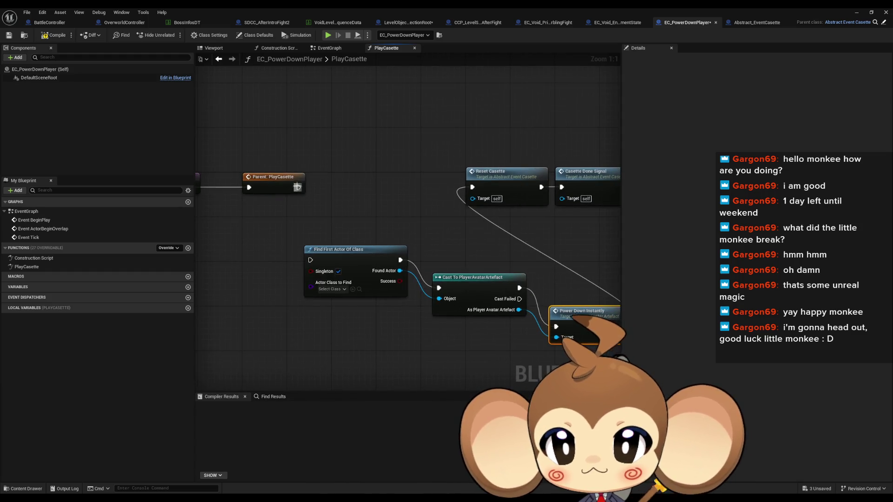
Step: Line up the Find, Cast, Power Down, Reset and Done Signal nodes in a row beside the Parent call
mouse_move(333, 260)
mouse_down()
mouse_move(343, 177)
mouse_move(344, 191)
mouse_up()
drag(403, 139, 511, 196)
drag(452, 192, 583, 307)
drag(473, 311, 455, 272)
drag(380, 275, 367, 171)
click(356, 253)
drag(356, 253, 386, 299)
drag(354, 215, 275, 207)
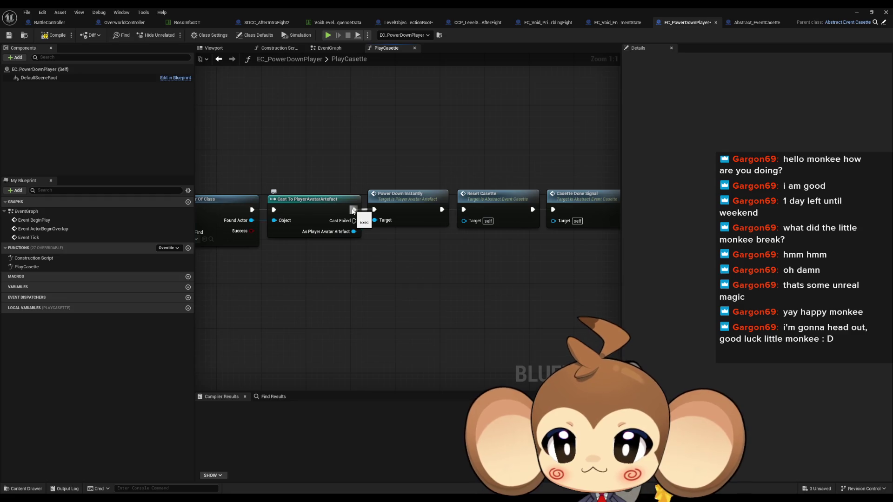
drag(353, 211, 419, 209)
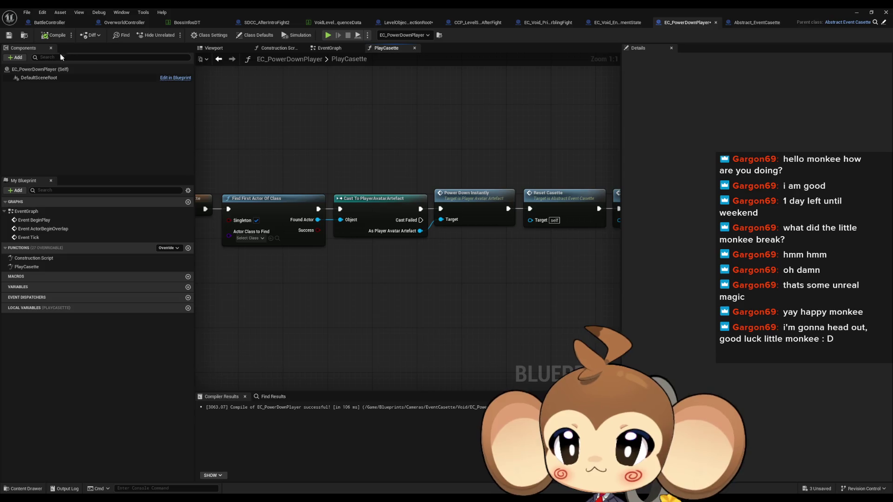
Step: Save all modified assets with File > Save All, then hide the blueprint editor
mouse_move(415, 287)
mouse_down()
mouse_move(415, 299)
mouse_move(472, 306)
mouse_move(311, 303)
mouse_move(403, 308)
mouse_up()
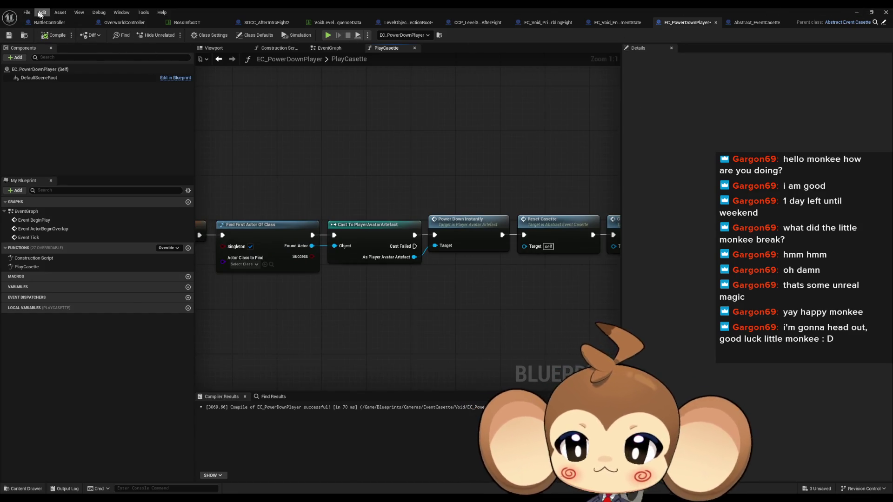
click(27, 12)
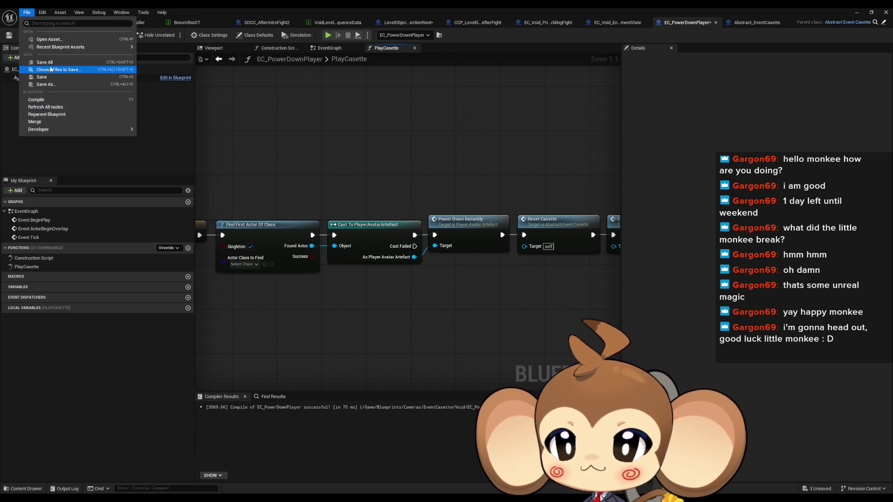
click(45, 62)
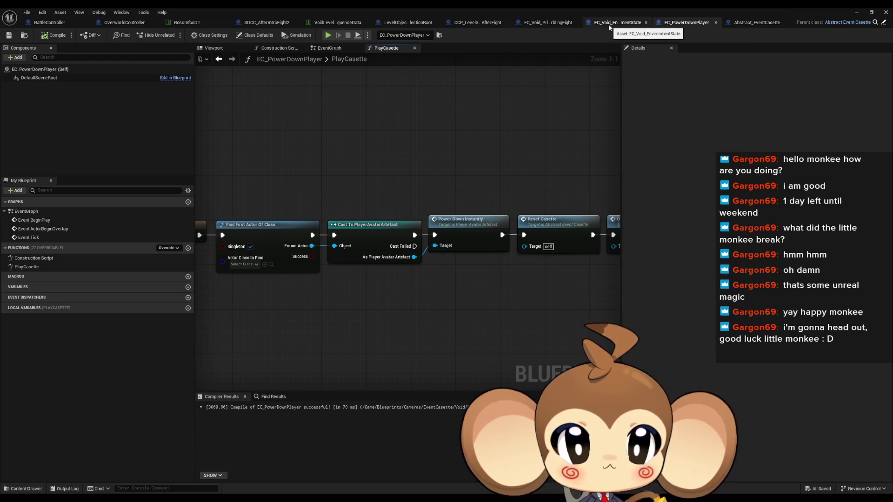
click(858, 12)
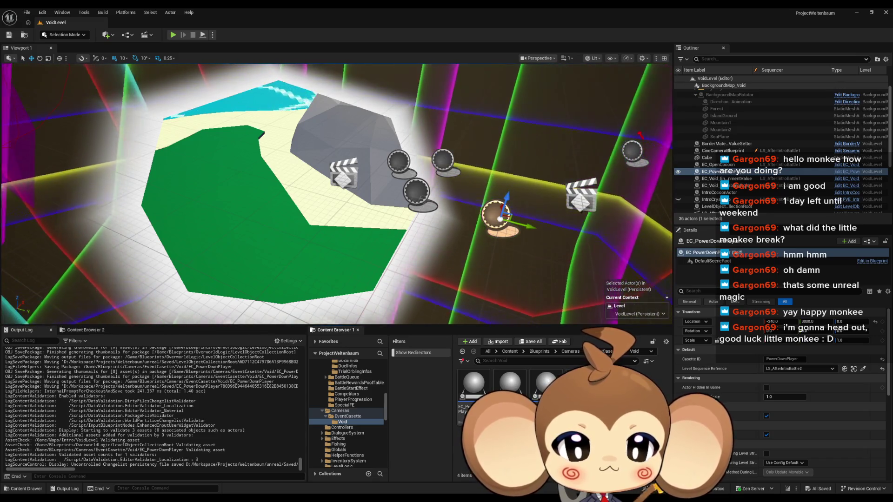
Step: Inspect LevelObjectCollectionRoot's Details, expanding the entry that lists LS_AfterIntroBattle2
scroll(781, 148, down, 2)
scroll(781, 149, down, 2)
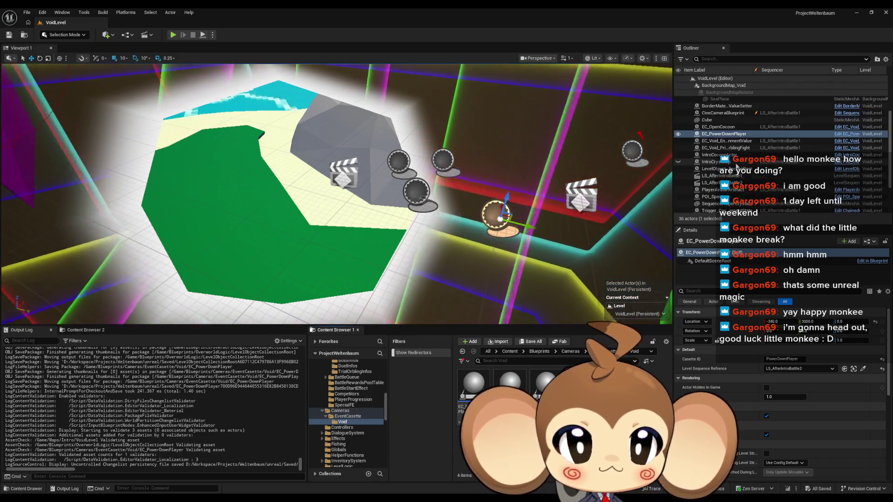
scroll(782, 149, down, 1)
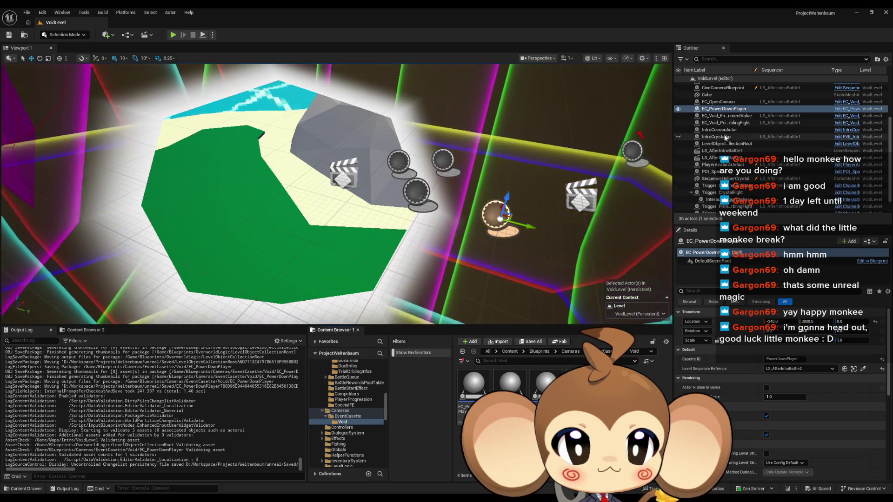
click(725, 143)
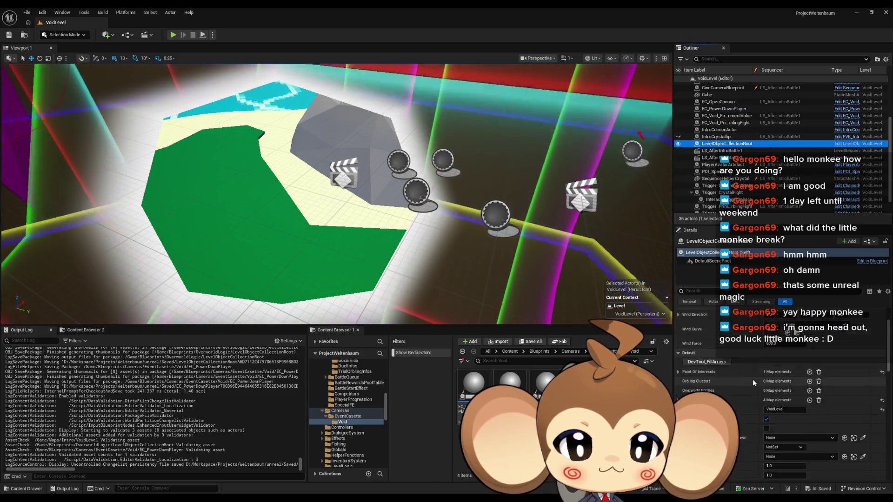
scroll(749, 372, down, 3)
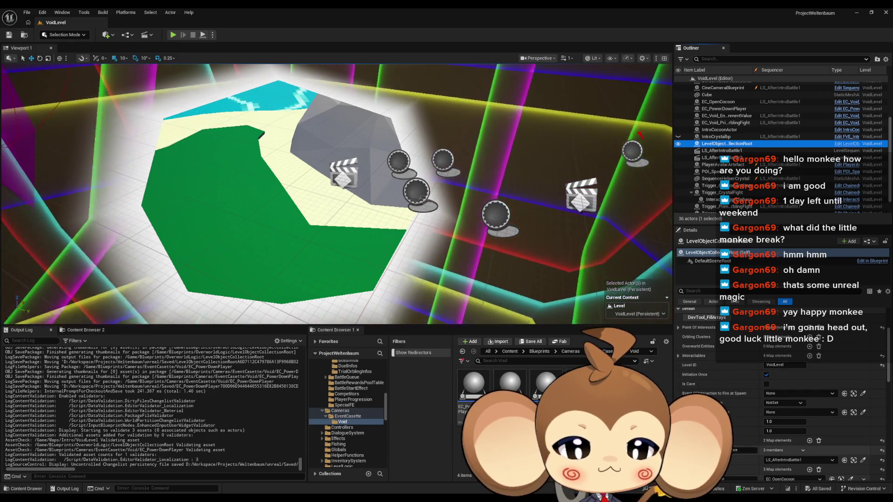
click(689, 451)
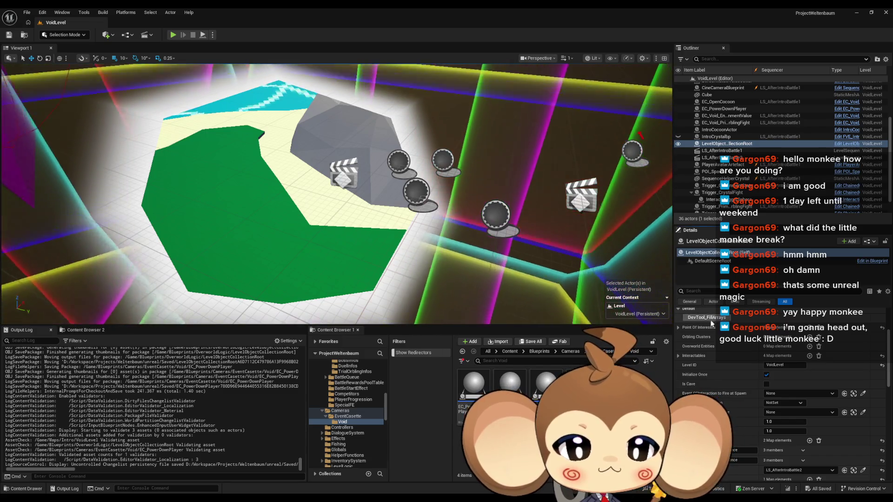
scroll(753, 413, down, 2)
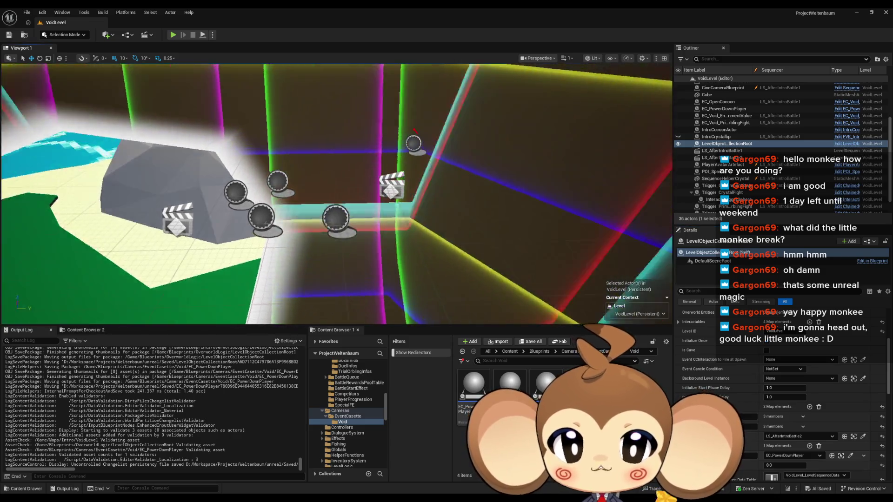
Step: Select the EC_PowerDownPlayer actor and save VoidLevel
click(448, 210)
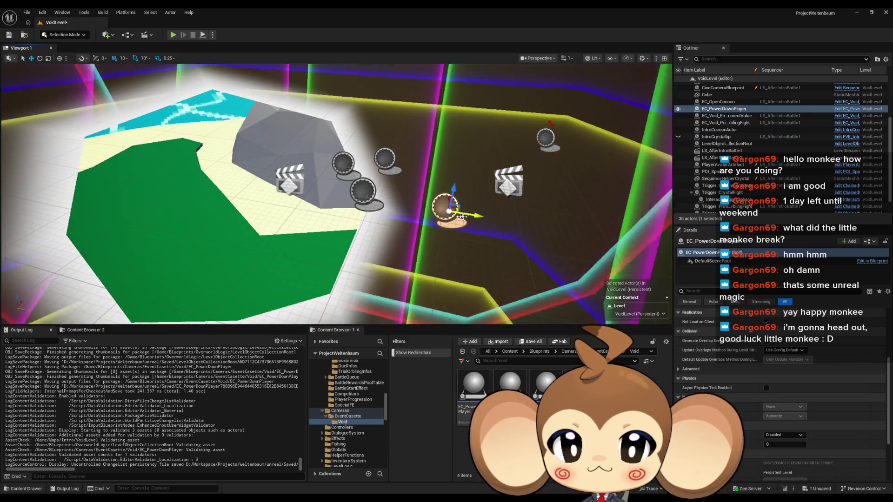
key(ctrl+s)
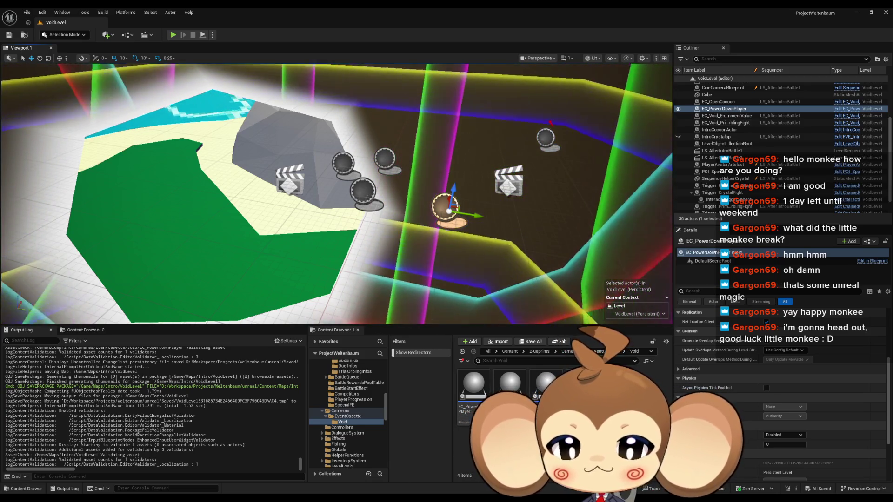
key(alt+Tab)
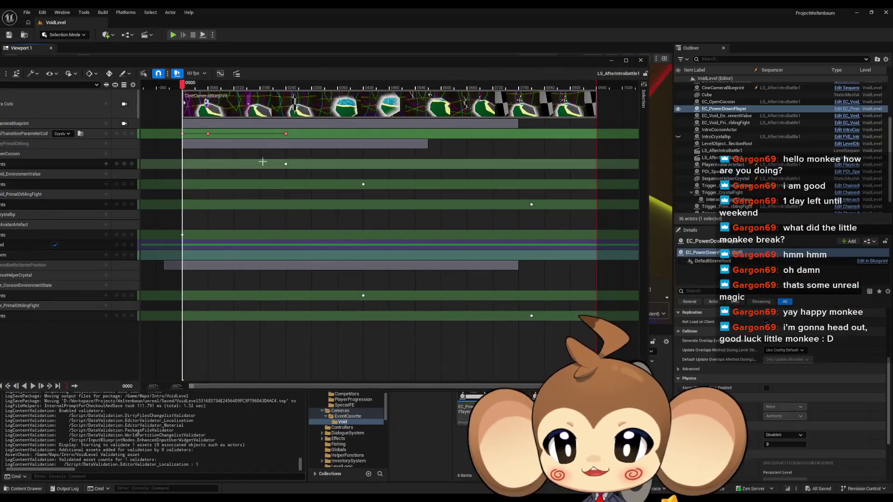
Step: Open LS_AfterIntroBattle2 from Content > Sequences > Void in a repositioned Sequencer window
mouse_move(302, 59)
mouse_down()
mouse_move(302, 100)
mouse_move(288, 100)
mouse_up()
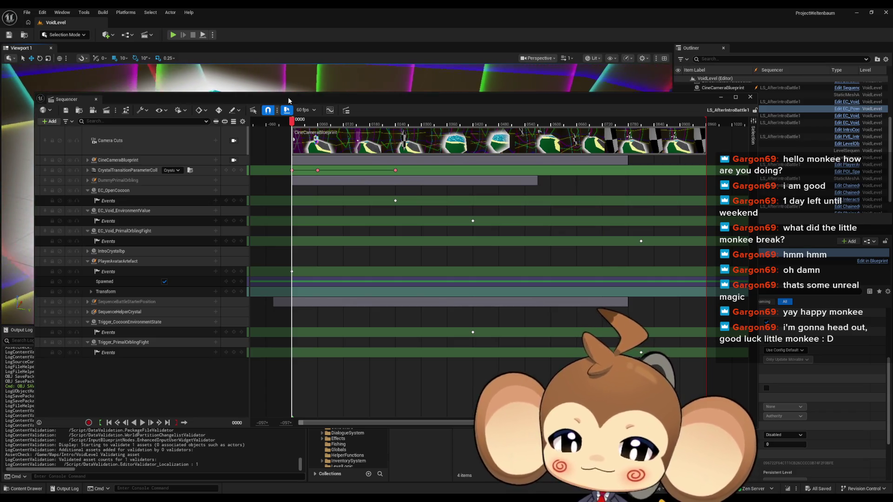
drag(288, 100, 47, 62)
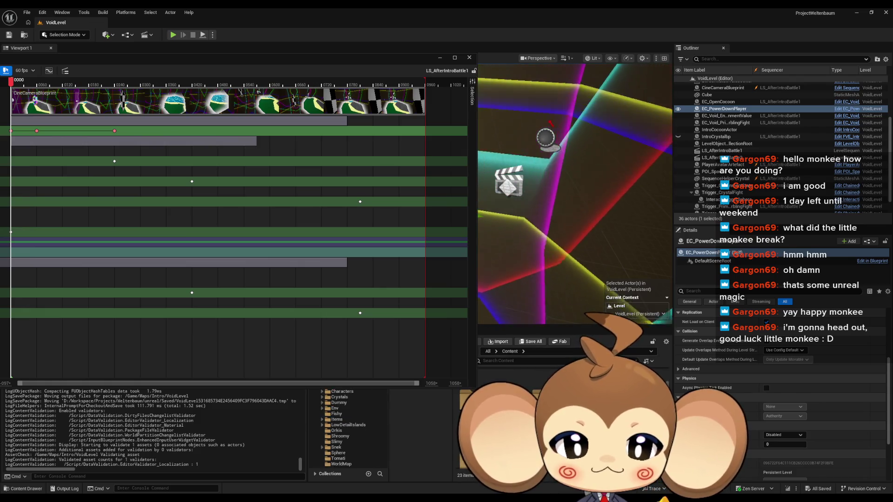
click(335, 436)
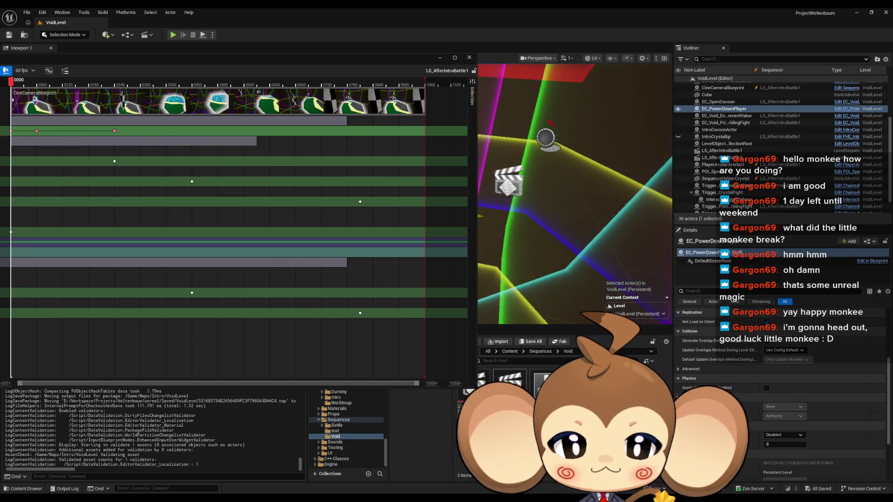
double_click(544, 379)
mouse_move(281, 88)
mouse_down()
mouse_move(218, 49)
mouse_move(255, 52)
mouse_up()
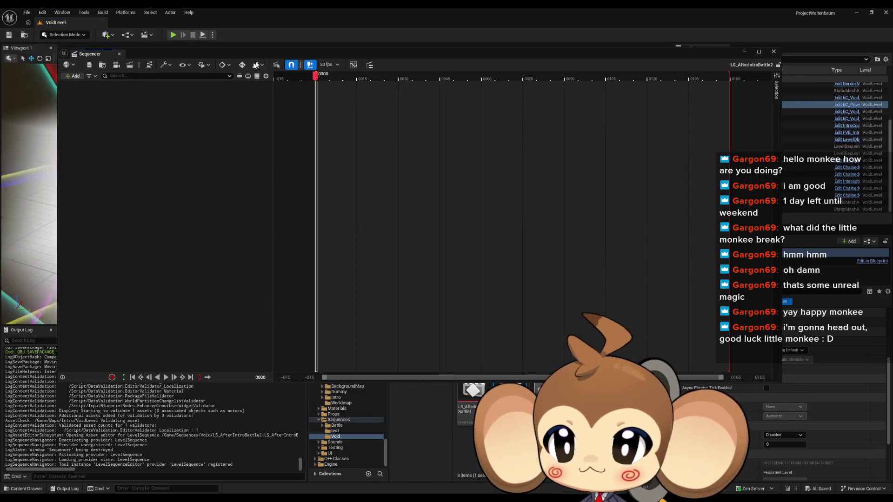
Step: Add an EC_PowerDownPlayer actor track with an Event trigger track and a key at the timeline start
click(72, 78)
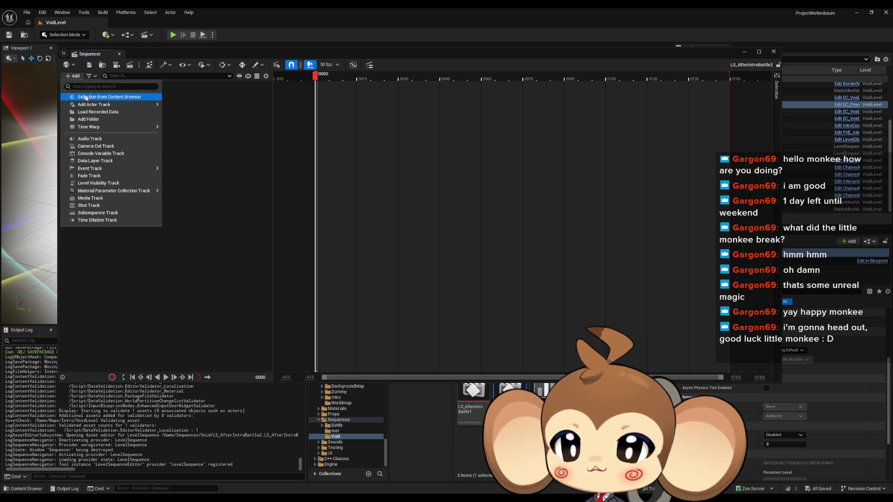
mouse_move(107, 105)
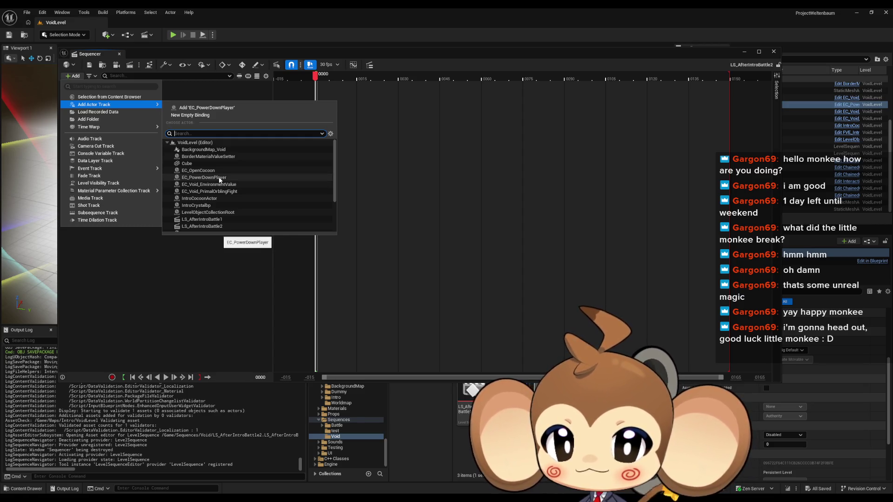
click(220, 179)
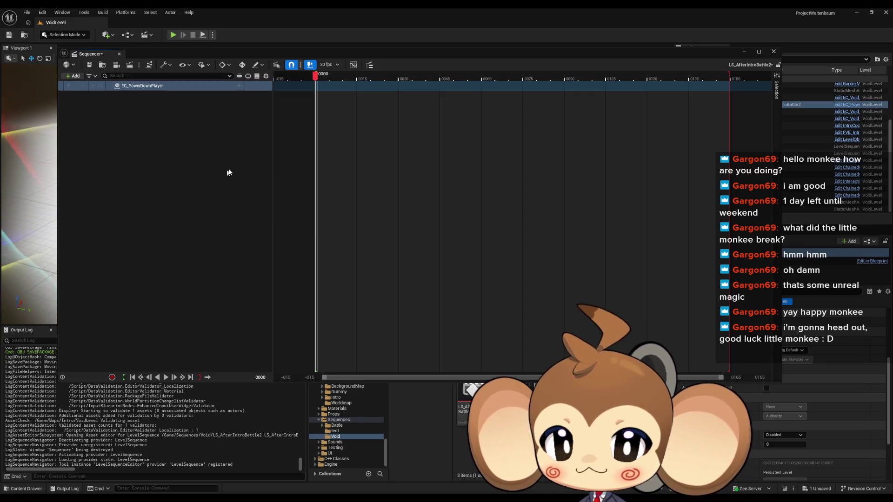
click(239, 85)
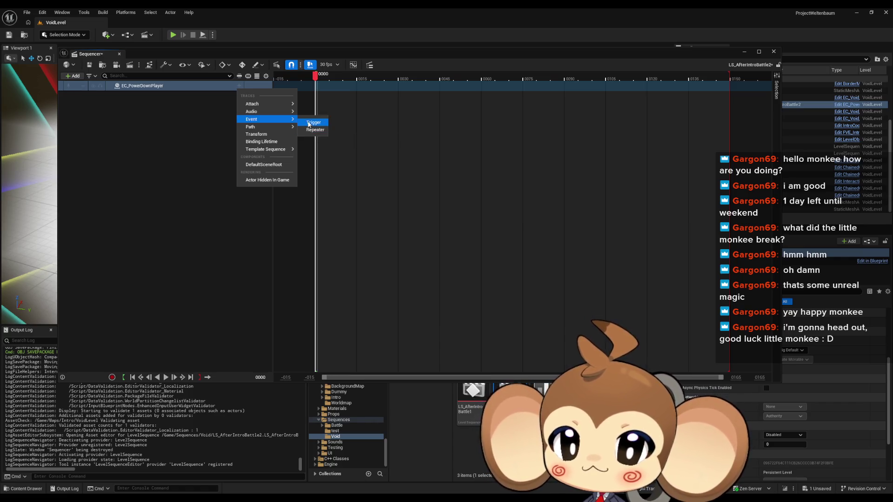
click(309, 122)
click(257, 97)
Step: Create the EC_PowerDownPlayer_Event endpoint in the director blueprint from the event key
double_click(315, 96)
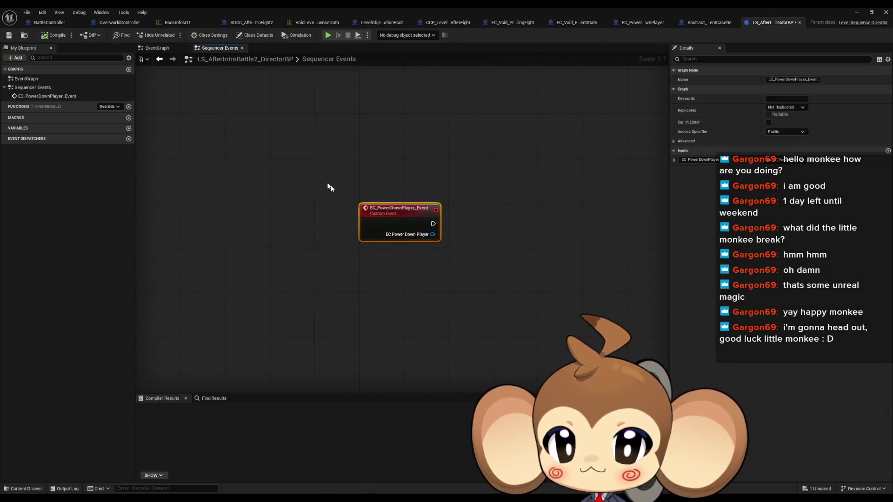
drag(368, 232, 396, 236)
text(inter do)
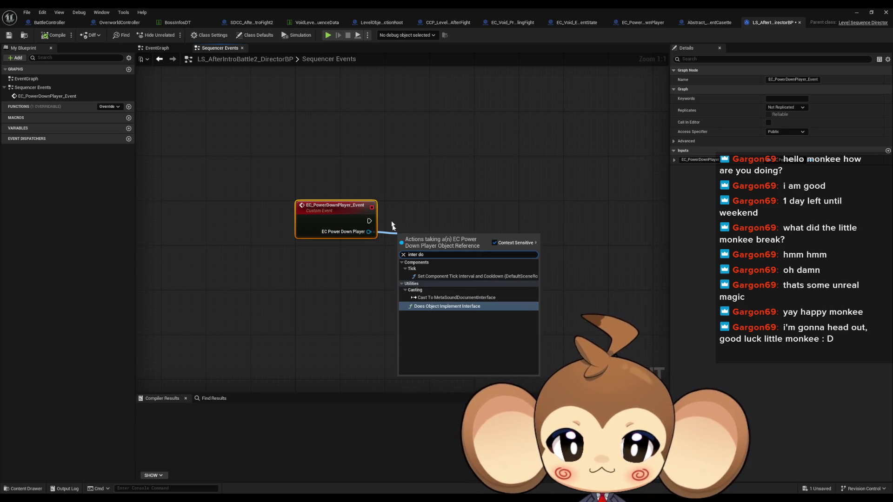
click(426, 185)
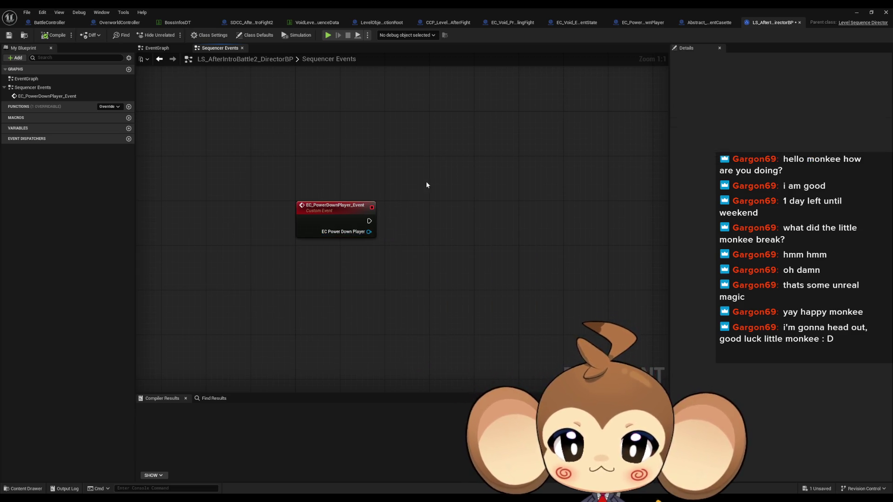
Step: Check LS_AfterIntroBattle1's director blueprint for reference, then close it
double_click(406, 8)
double_click(470, 400)
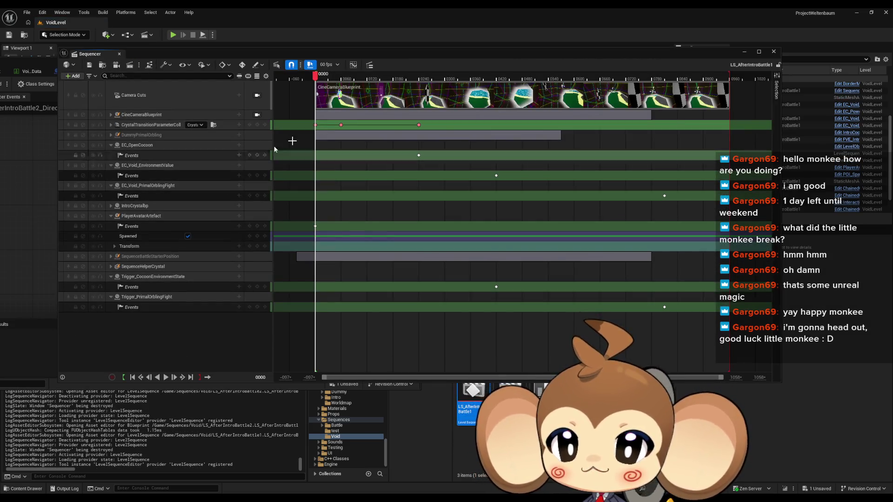
double_click(419, 157)
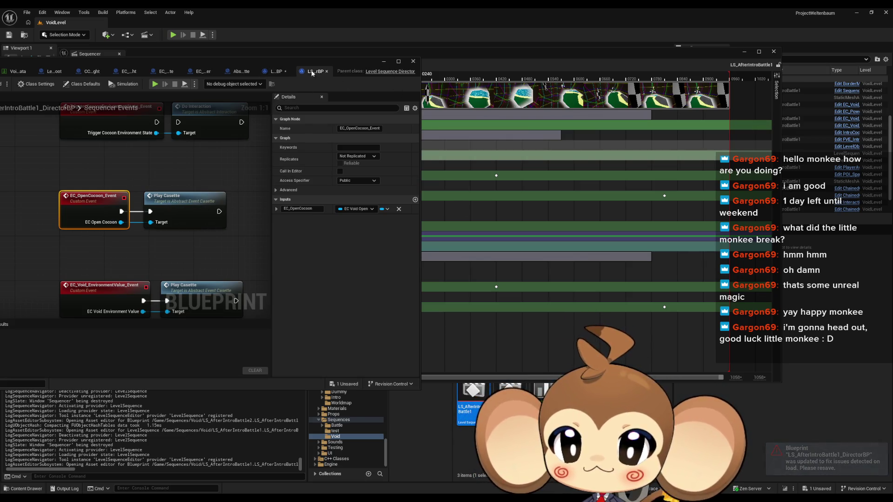
middle_click(312, 74)
Step: Add a Play Casette node wired to the power-down player event, then close the blueprint editor
drag(193, 287, 194, 287)
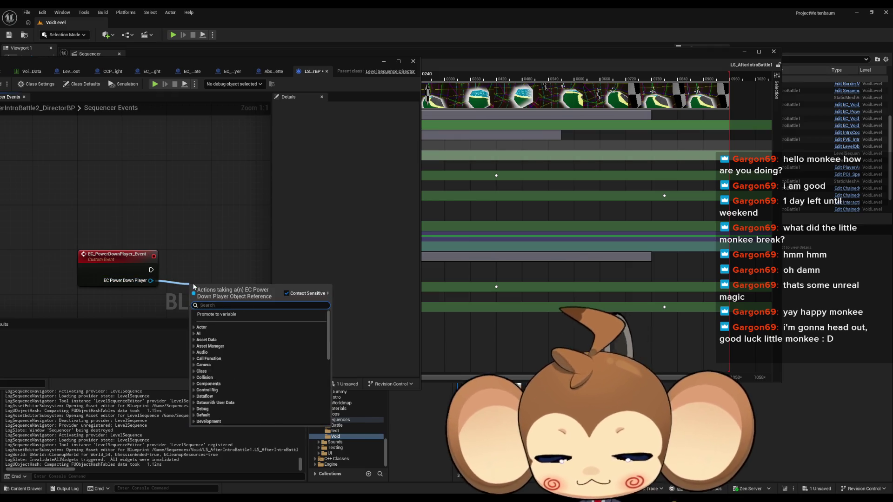
text(play ca)
key(Return)
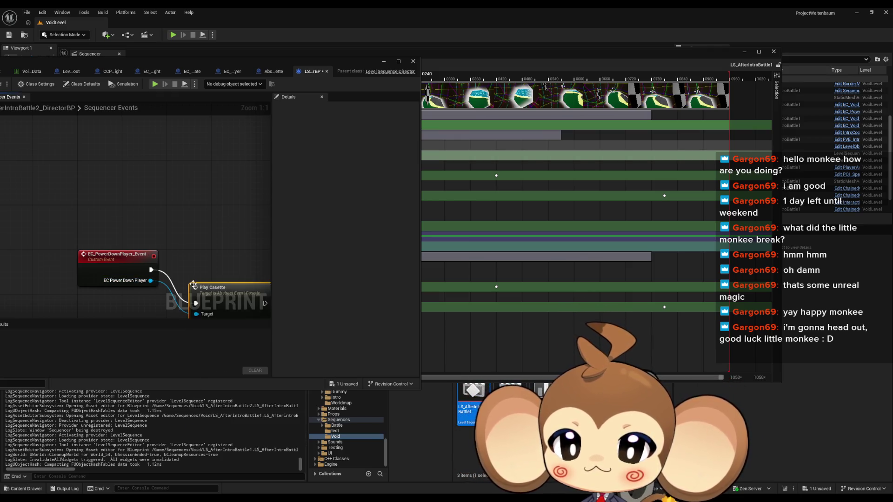
drag(196, 281, 189, 255)
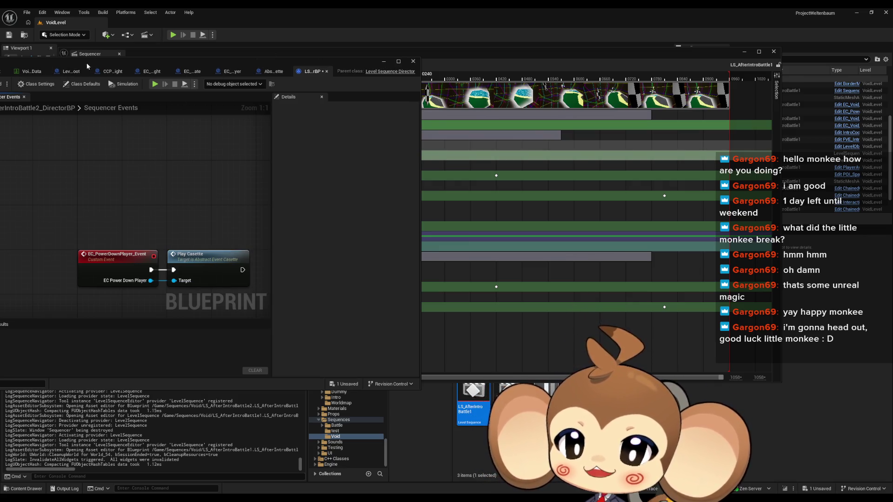
drag(87, 66, 349, 91)
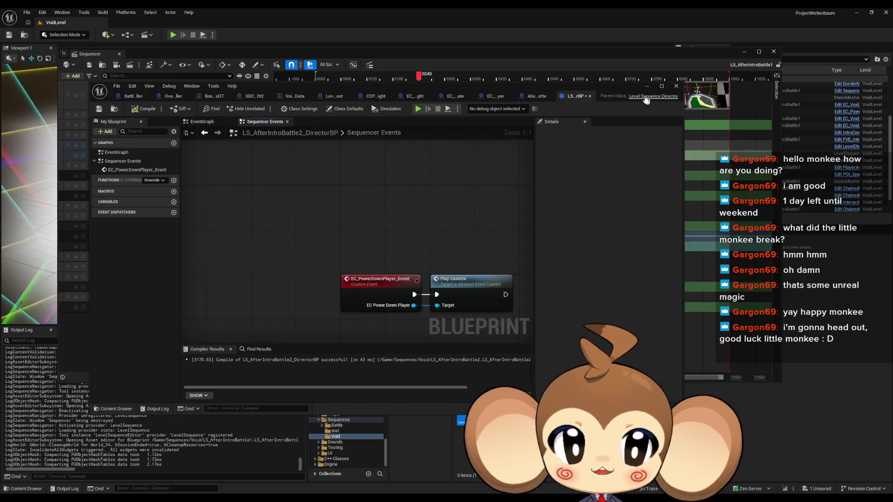
click(676, 88)
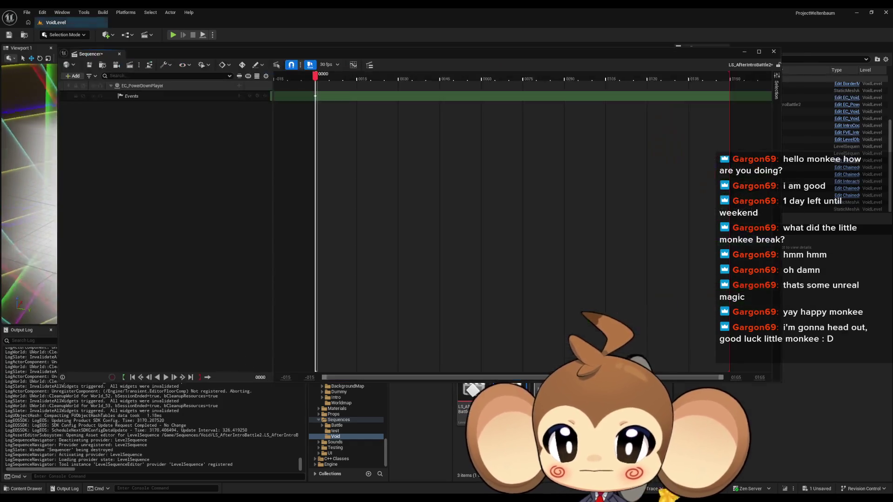
Step: Open LS_AfterIntroBattle1 to compare its tracks, then reopen LS_AfterIntroBattle2
double_click(479, 406)
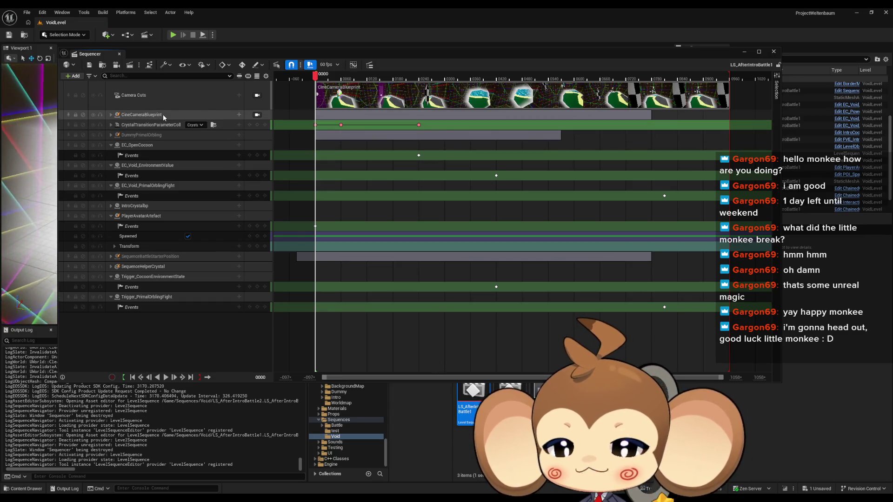
double_click(510, 400)
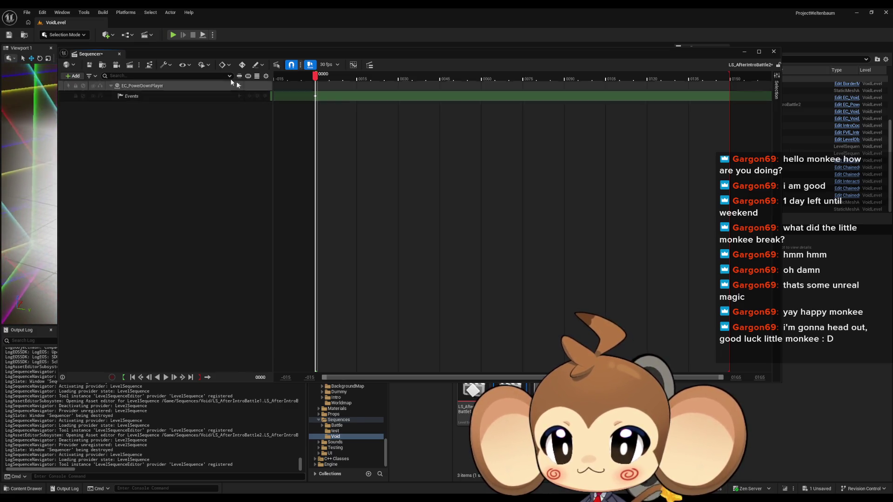
Step: Add a Camera Cut track to LS_AfterIntroBattle2
click(70, 78)
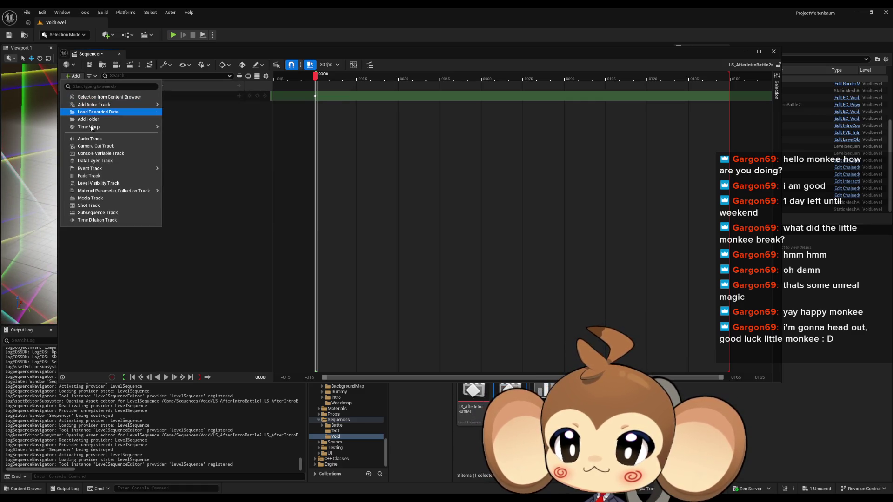
click(113, 147)
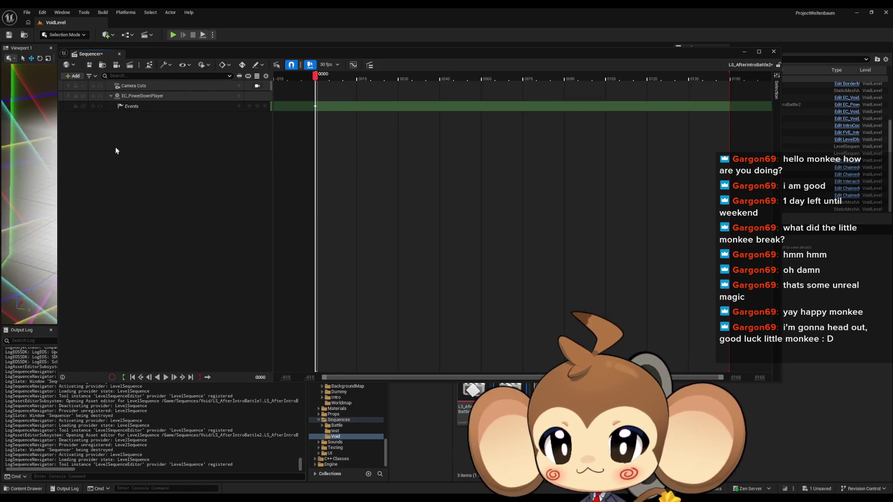
click(71, 78)
click(70, 81)
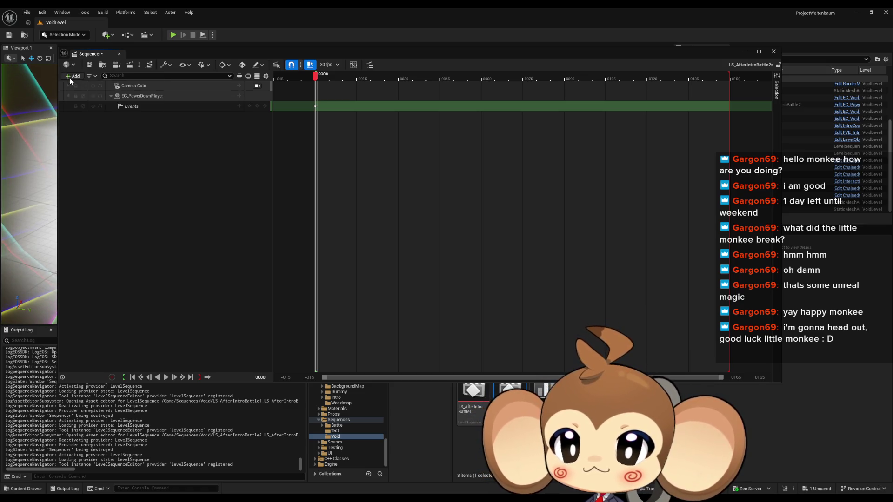
Step: Move the Sequencer aside, browse to the Blueprints > Cameras folder, then restore the Sequencer window
drag(725, 56, 258, 192)
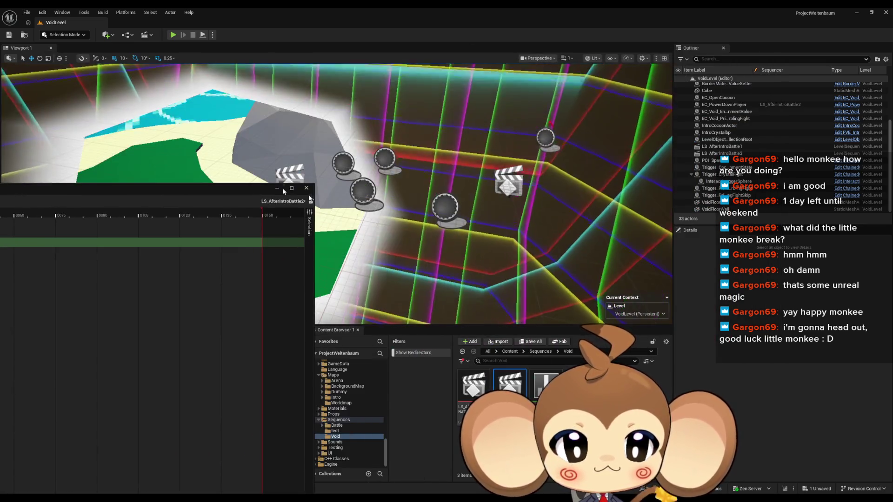
click(340, 416)
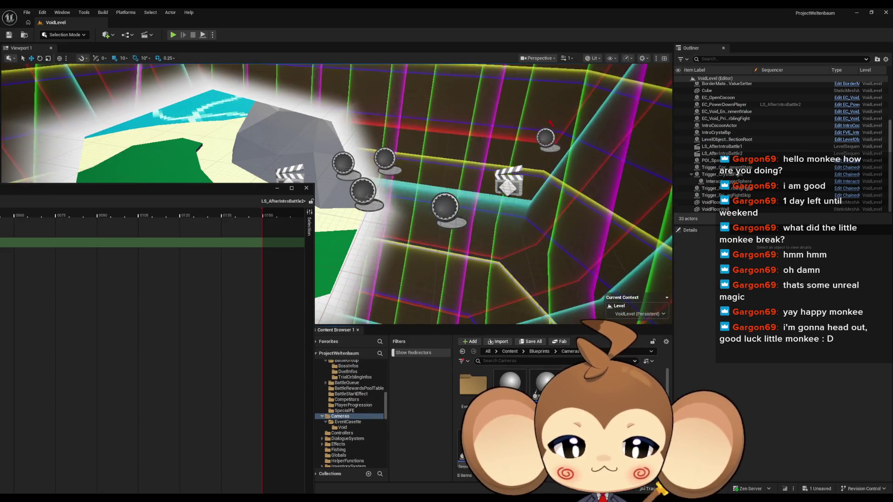
scroll(512, 410, down, 1)
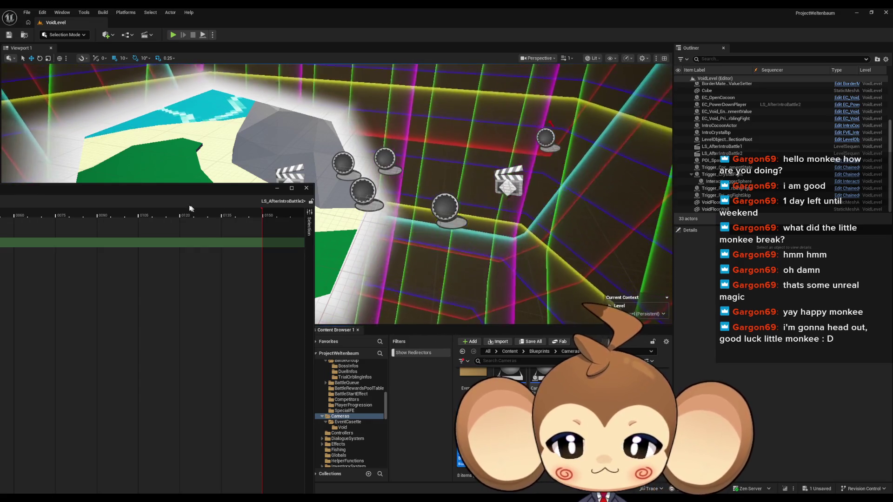
mouse_move(169, 190)
mouse_down()
mouse_move(471, 69)
mouse_move(645, 39)
mouse_move(607, 40)
mouse_up()
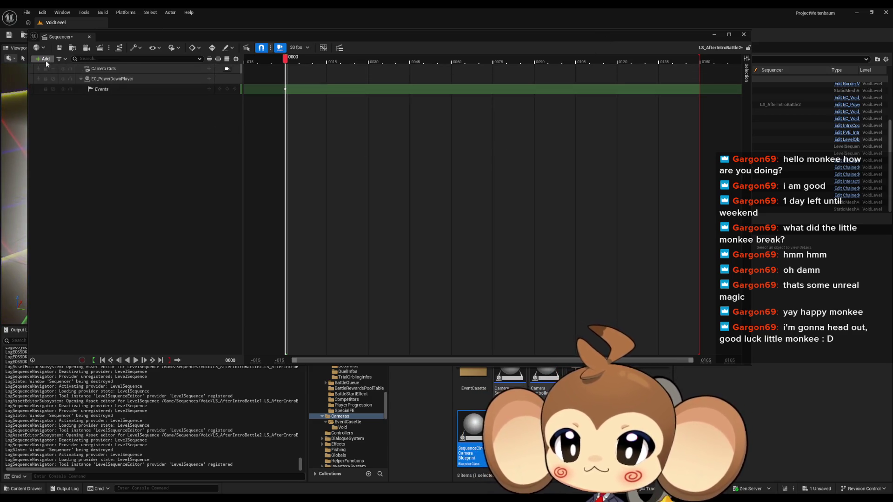
Step: Spawn a SequenceCineCameraBlueprint camera in the sequence
click(43, 59)
mouse_move(74, 88)
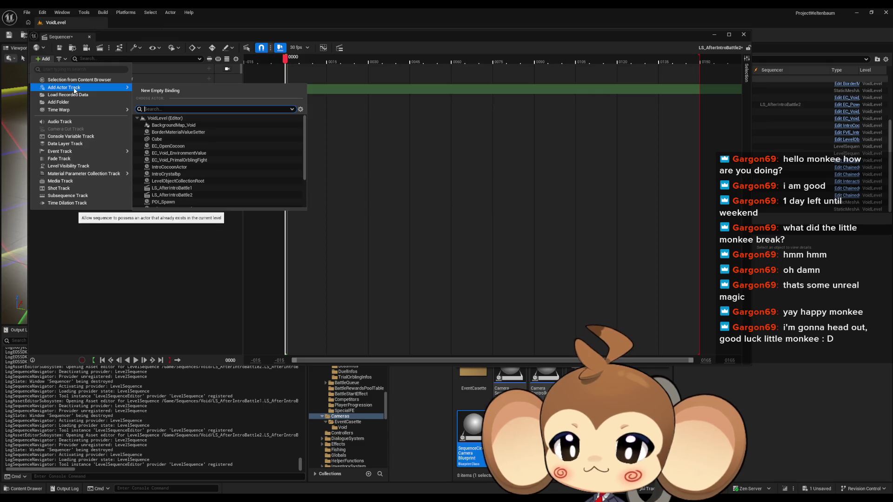
click(74, 80)
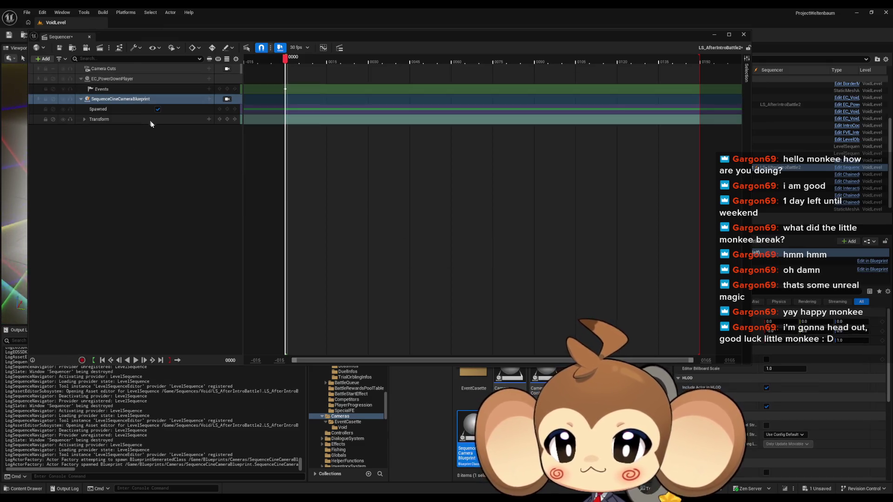
Step: Bind the Camera Cuts track to SequenceCineCameraBlueprint and drag the camera track above EC_PowerDownPlayer
click(97, 71)
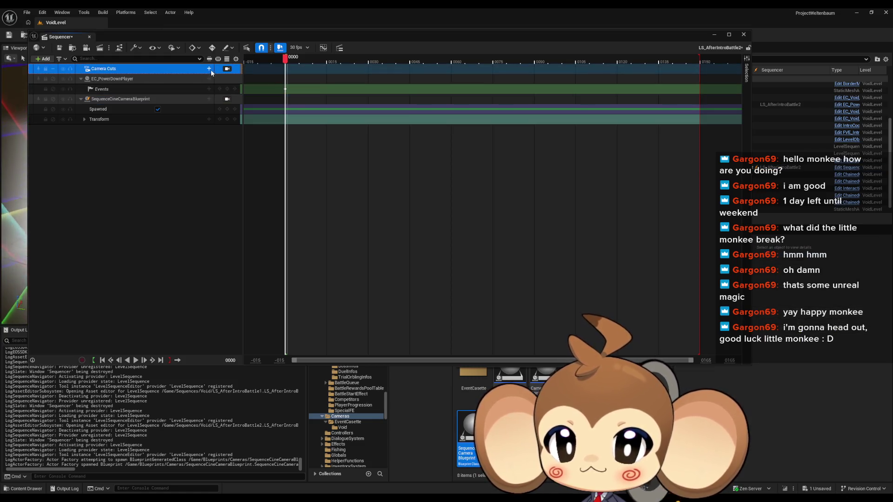
drag(96, 101, 102, 70)
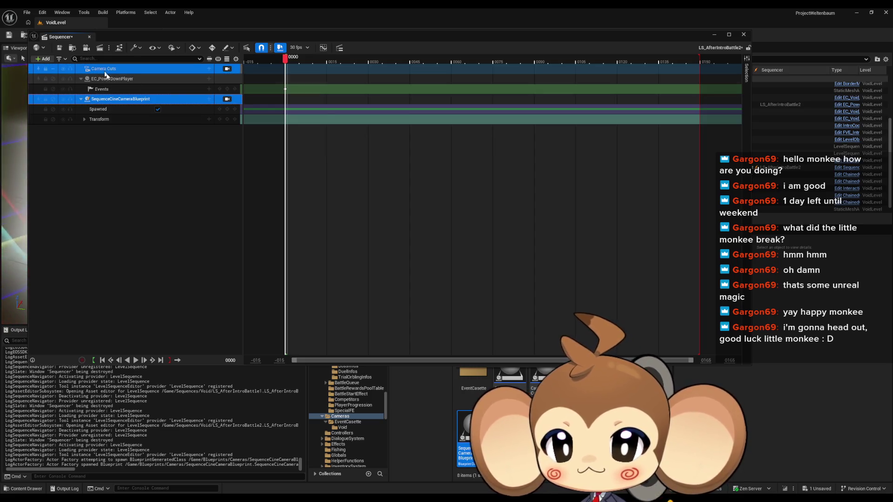
right_click(102, 104)
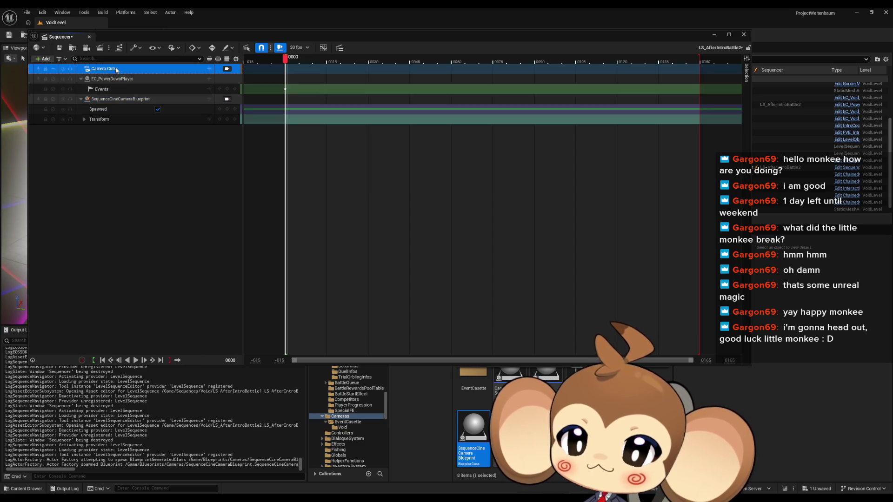
right_click(116, 67)
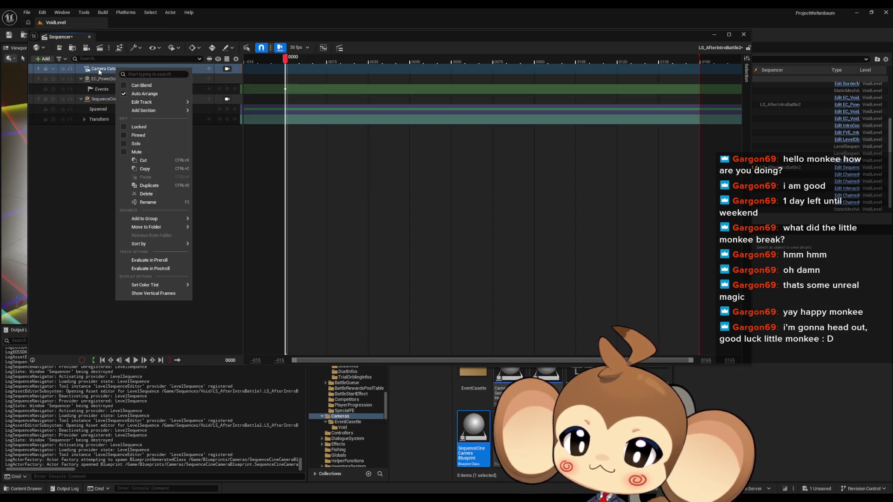
click(99, 71)
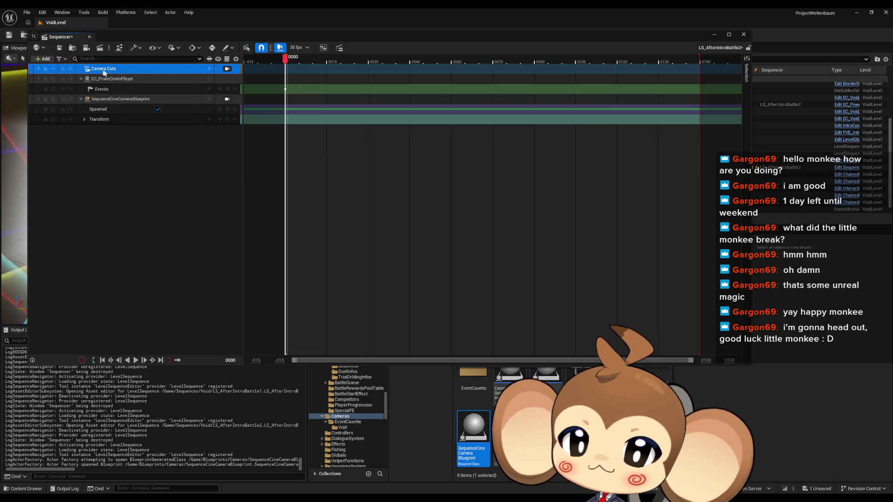
click(210, 70)
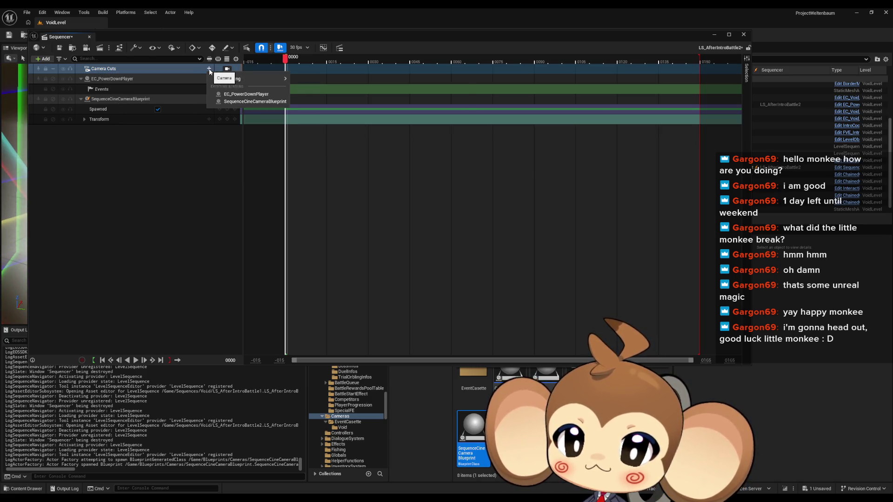
click(251, 102)
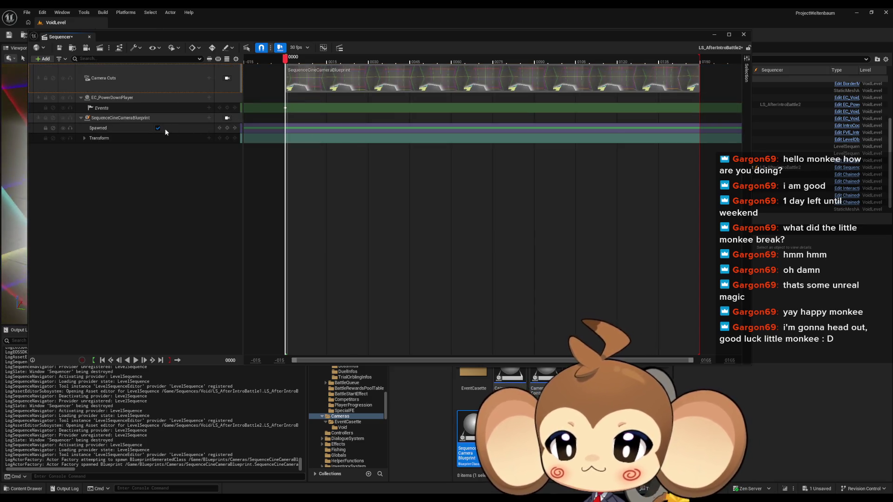
drag(117, 98, 119, 139)
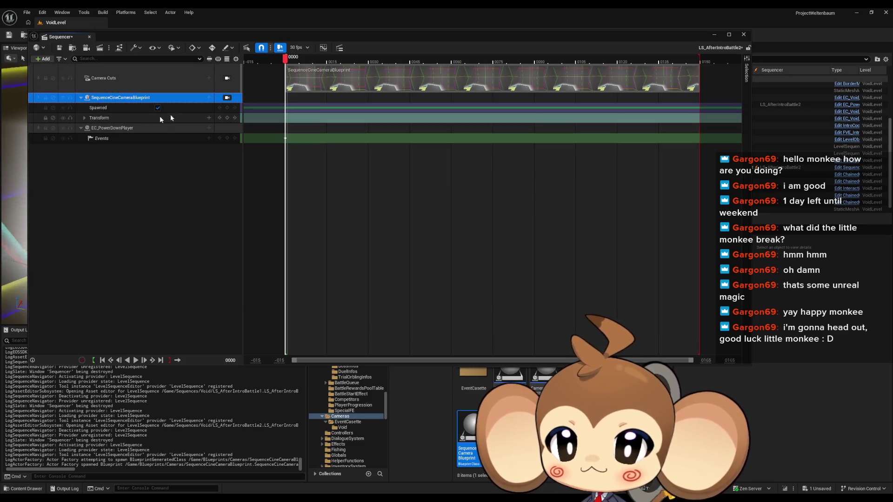
Step: Key the cine camera's transform at the first frame and preview the shot up to frame 0150
mouse_move(364, 38)
mouse_down()
mouse_move(439, 244)
mouse_move(432, 305)
mouse_up()
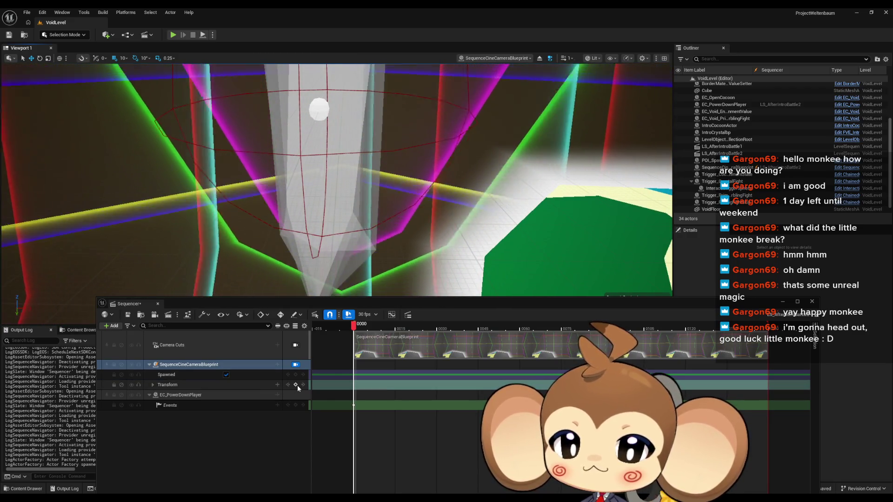
click(295, 385)
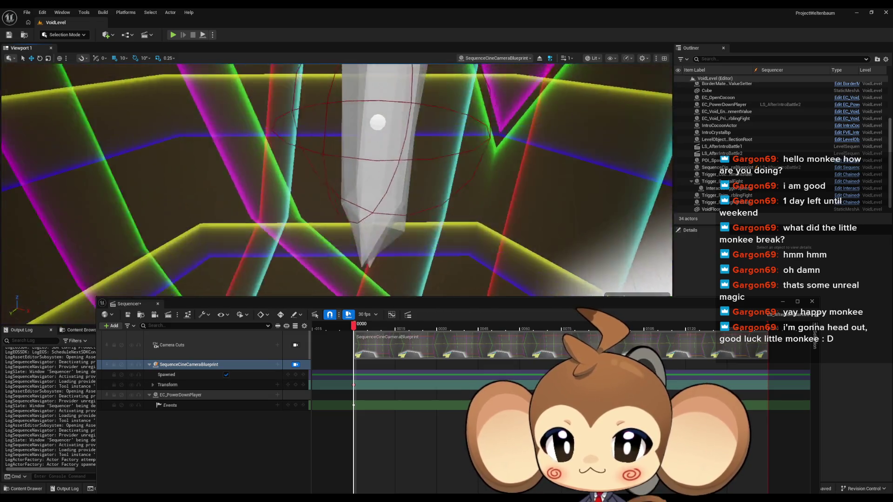
drag(355, 331, 770, 333)
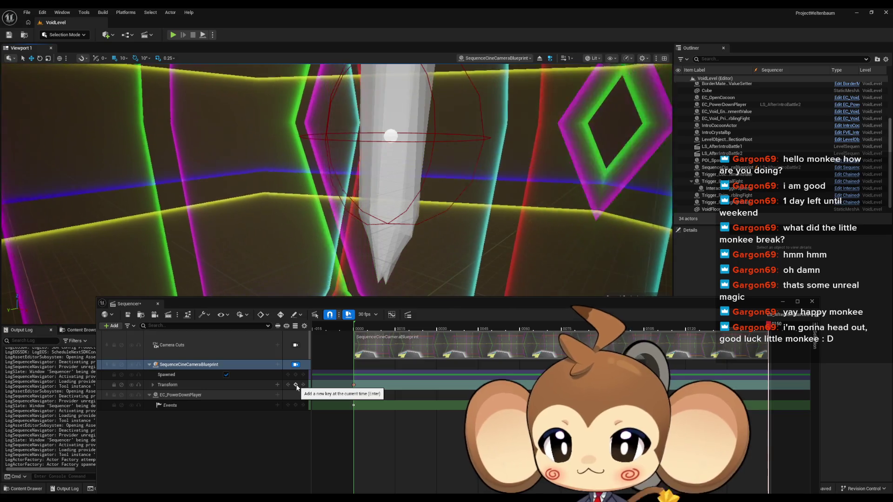
Step: Save LS_AfterIntroBattle2 with Ctrl+S and close the Sequencer
click(297, 386)
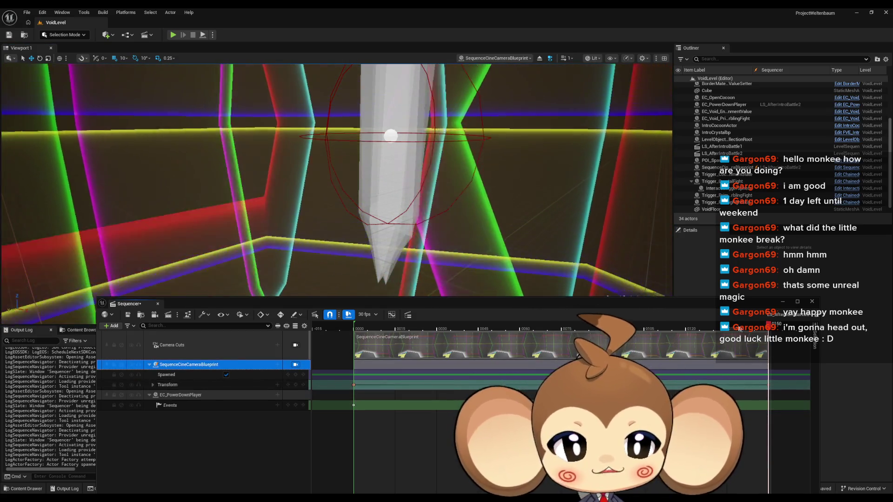
key(ctrl+s)
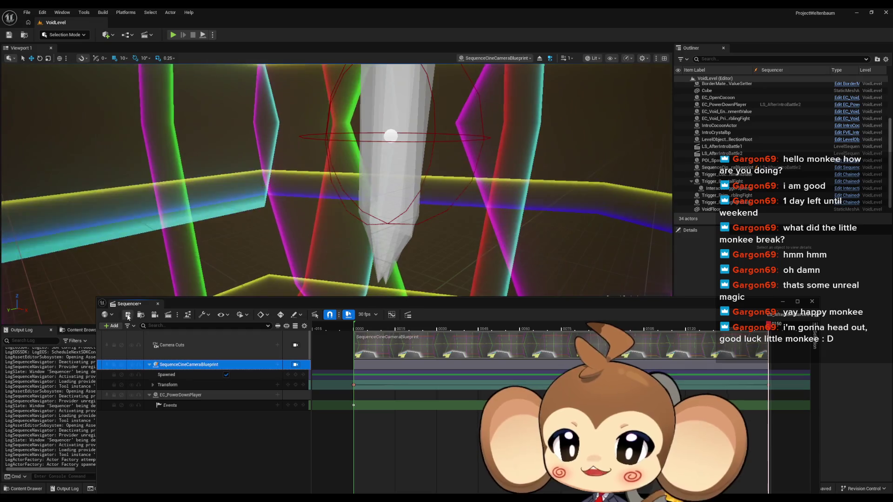
click(812, 302)
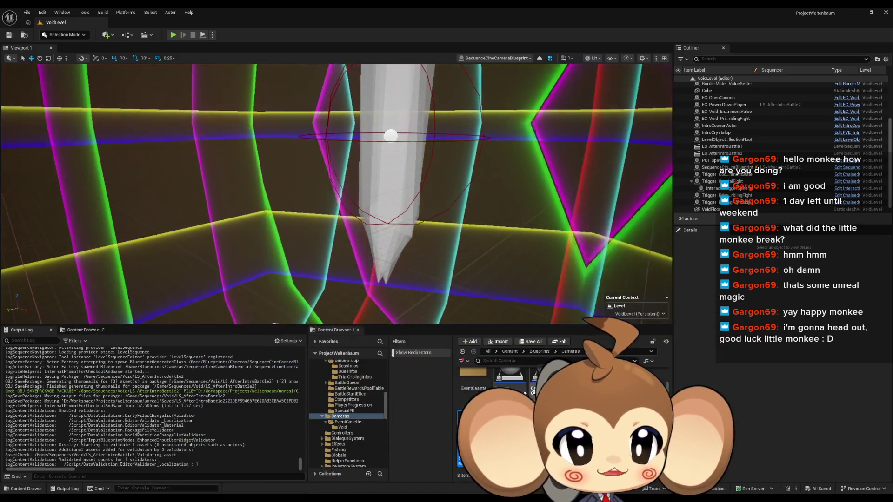
Step: Load the Main map and run a play-in-editor session, briefly toggling fullscreen, then stop it
scroll(521, 389, down, 3)
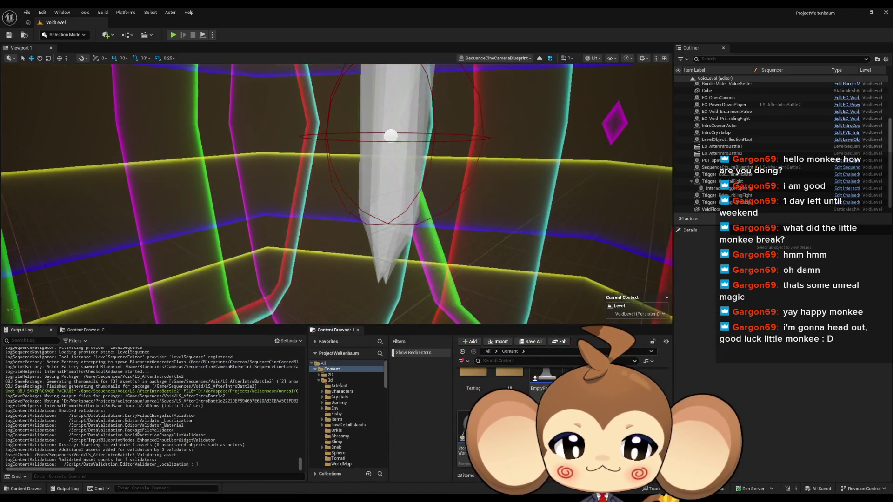
double_click(522, 389)
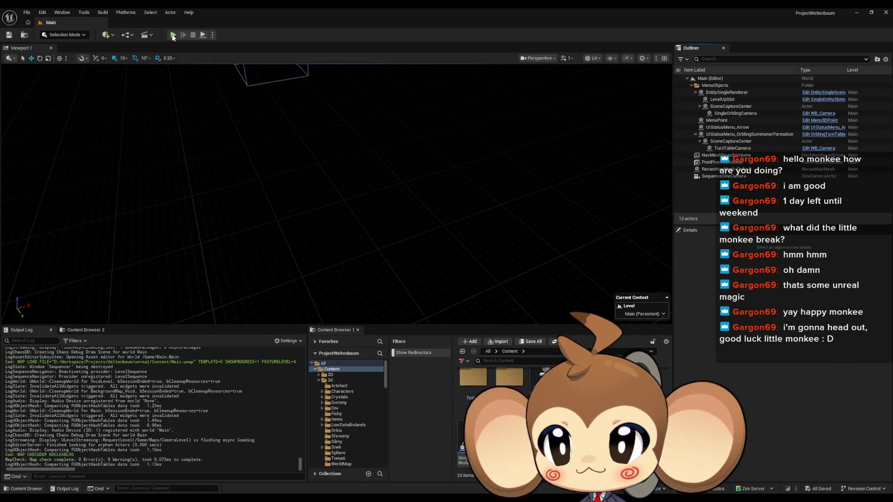
key(alt+p)
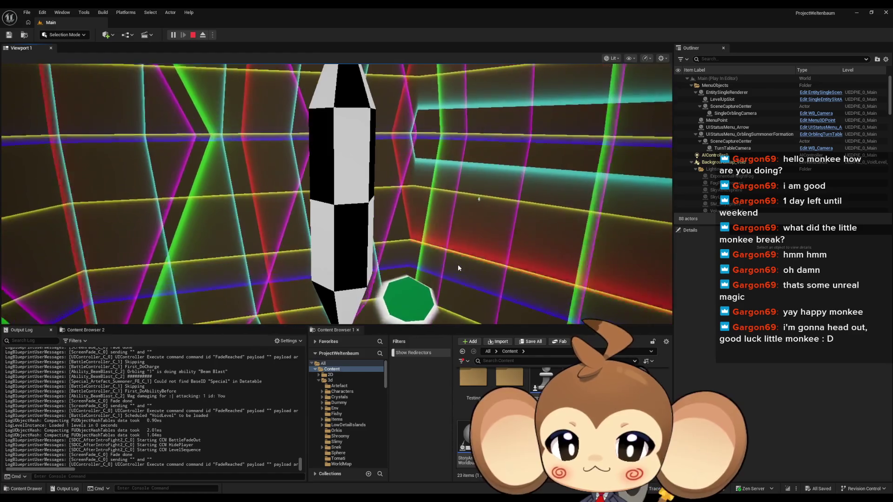
key(F11)
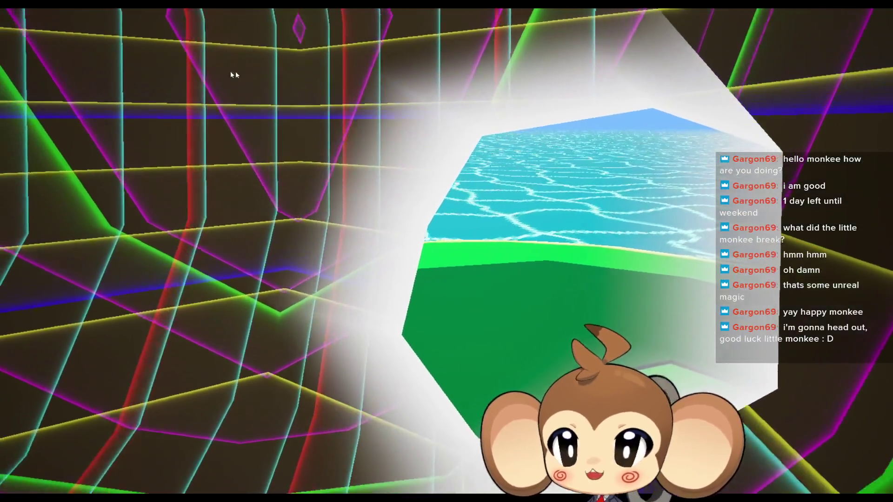
key(F11)
click(193, 36)
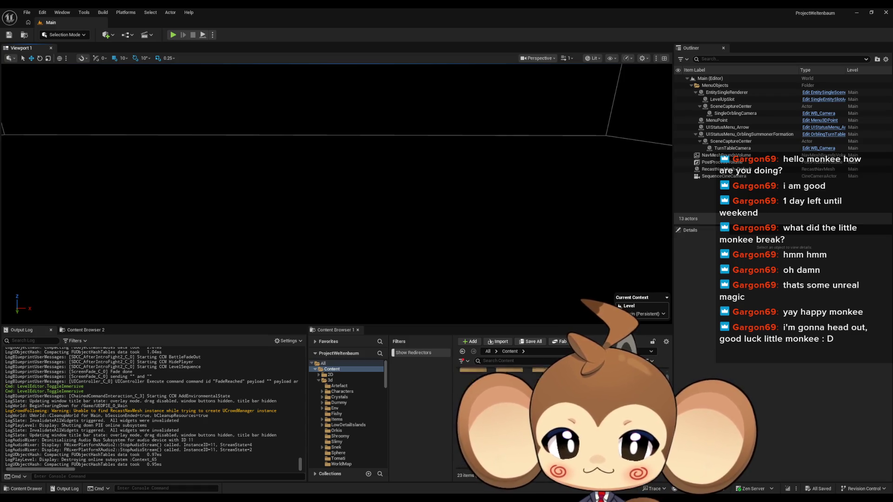
Step: Go through Blueprints > BossInfos > BossInfosDT's PrimalOrbling row to open SDCC_AfterIntroFight2
double_click(544, 386)
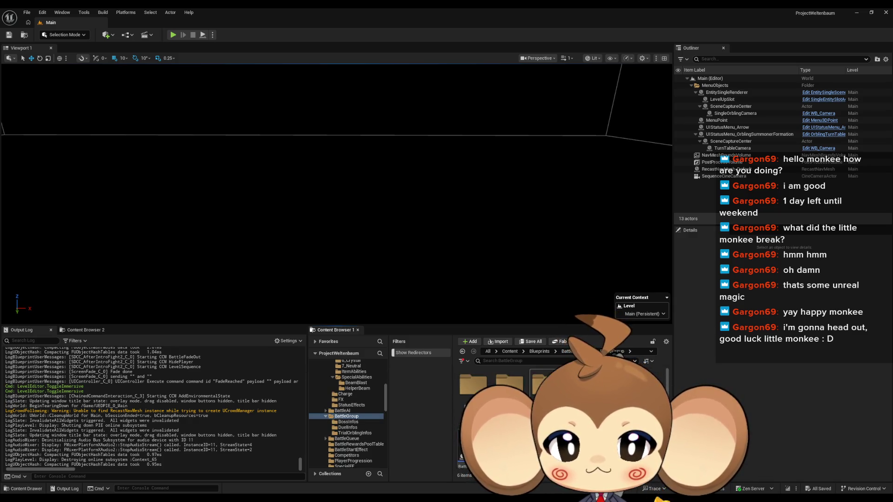
double_click(474, 386)
double_click(474, 386)
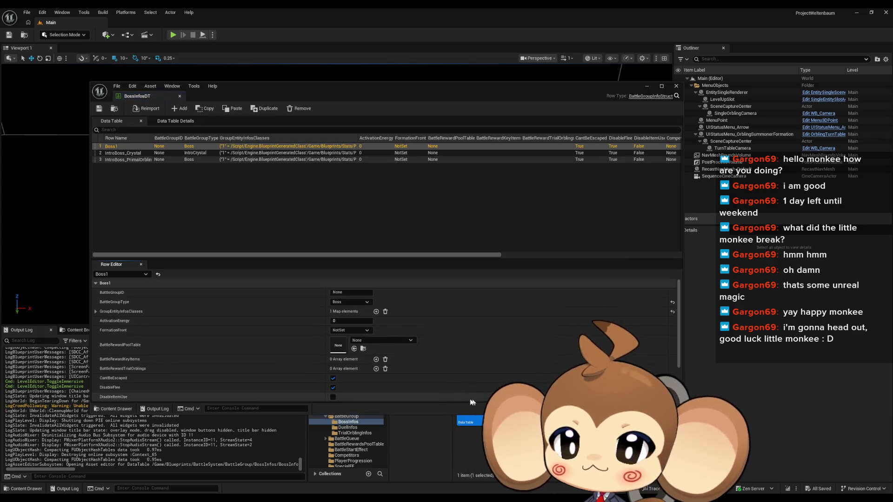
click(126, 160)
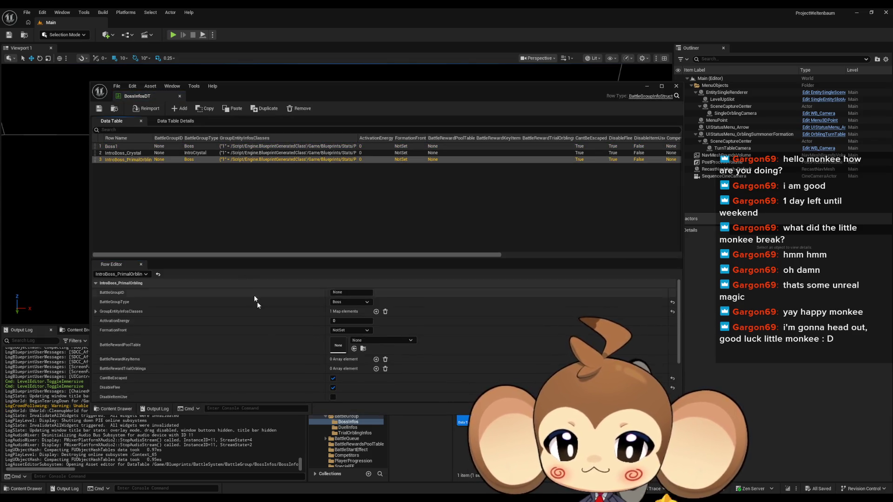
scroll(258, 305, down, 3)
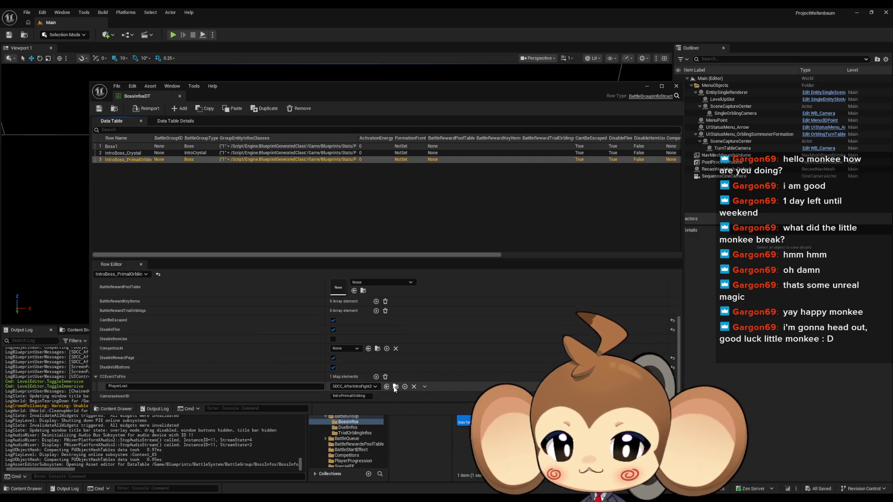
double_click(467, 428)
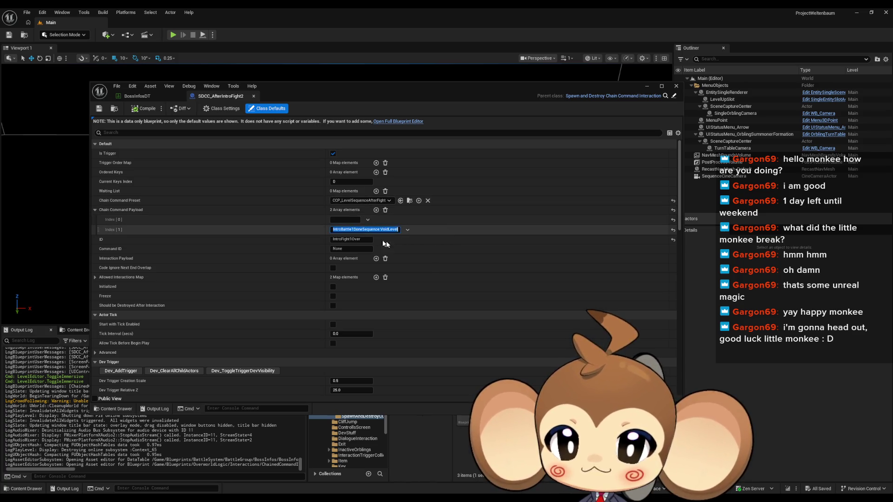
Step: Set payload entry [1] to IntroBattle2DoneSequence and the ID to IntroFight2Over
click(423, 258)
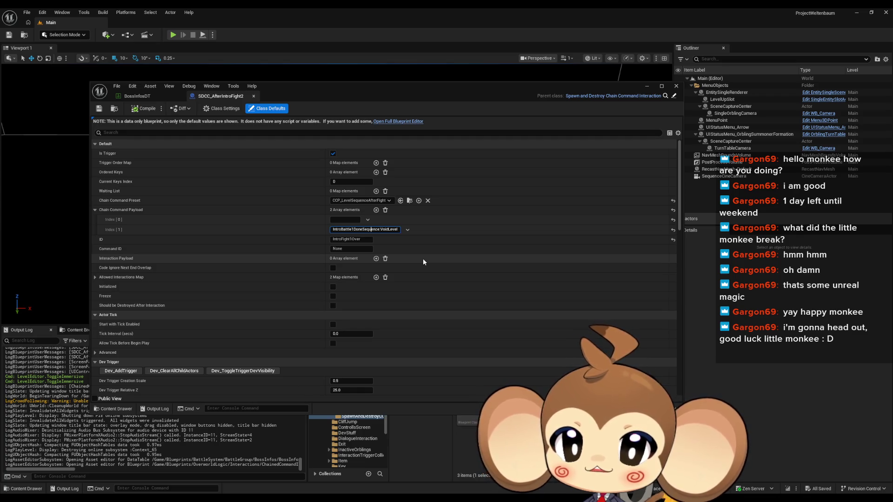
key(ctrl+v)
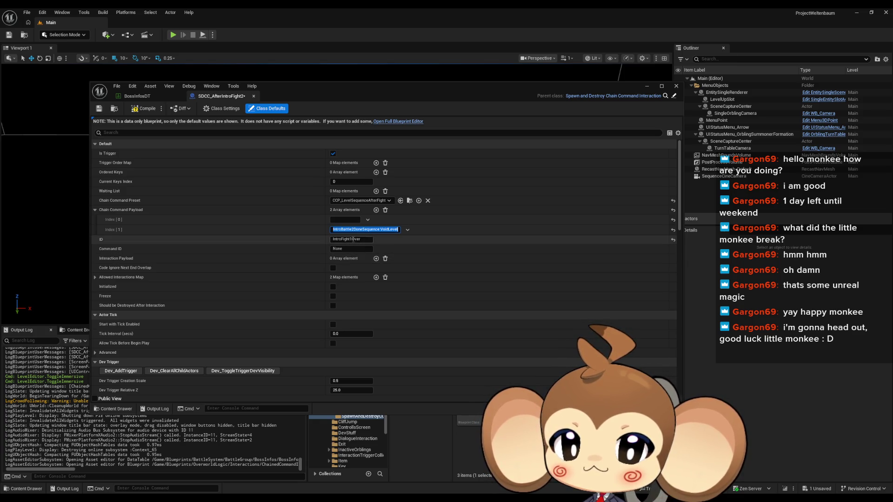
click(384, 260)
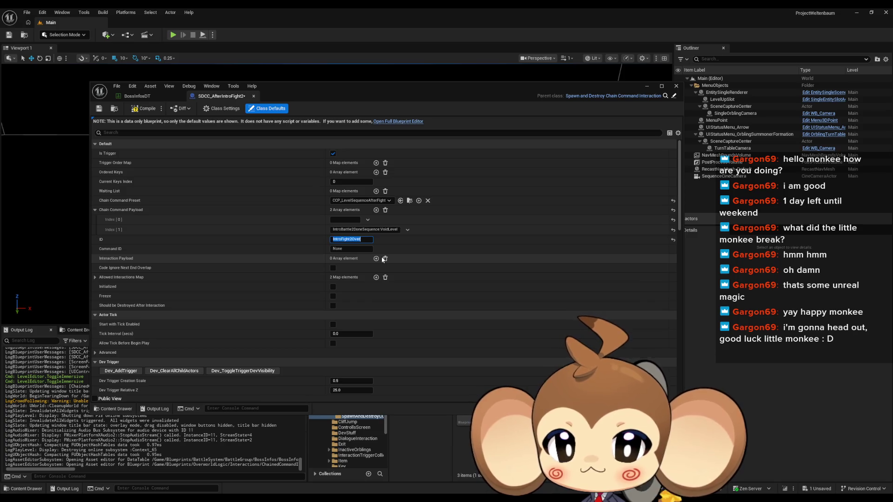
Step: Compile SDCC_AfterIntroFight2, close its editor, and start a new play-test
click(134, 111)
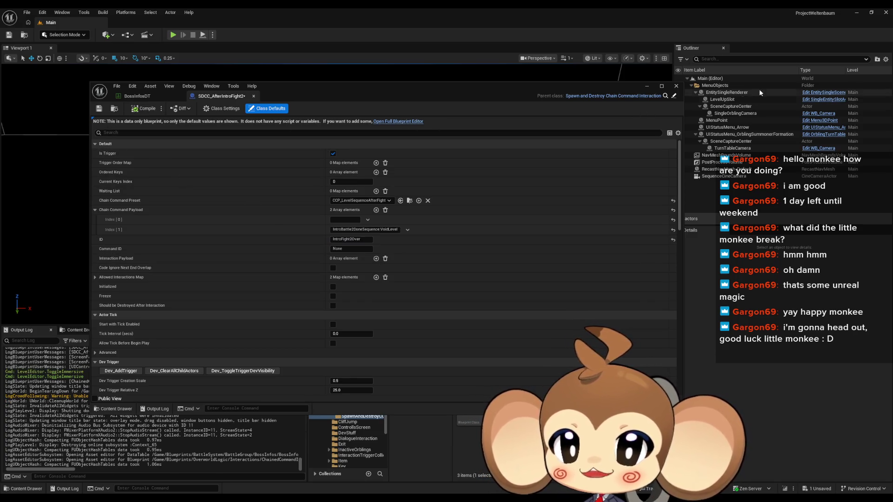
click(646, 87)
click(173, 35)
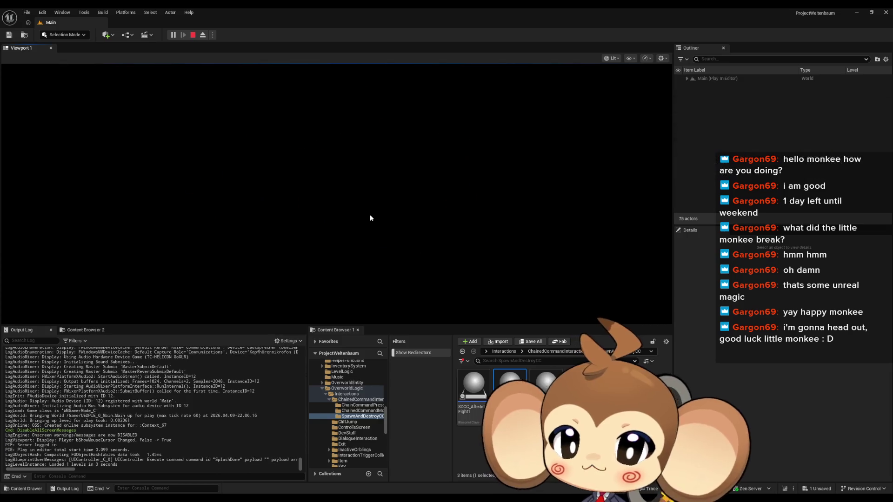
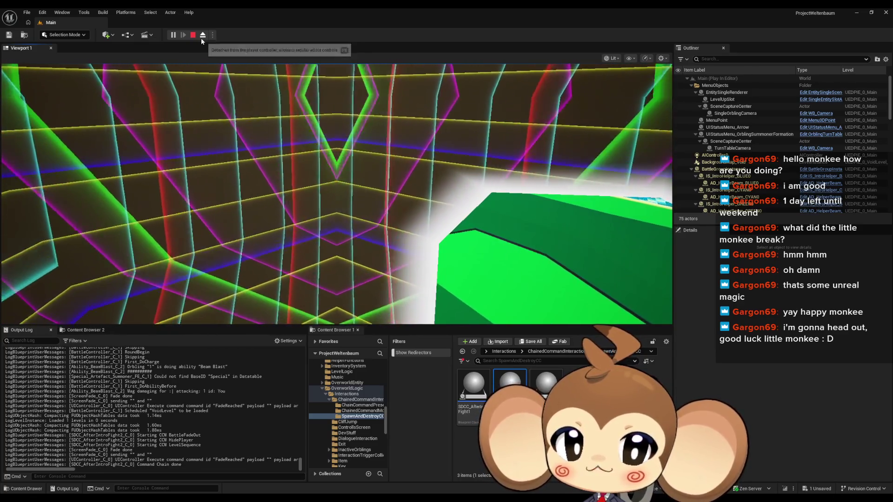
Step: Eject from the player and stop the Play-In-Editor session of the Main level
click(202, 36)
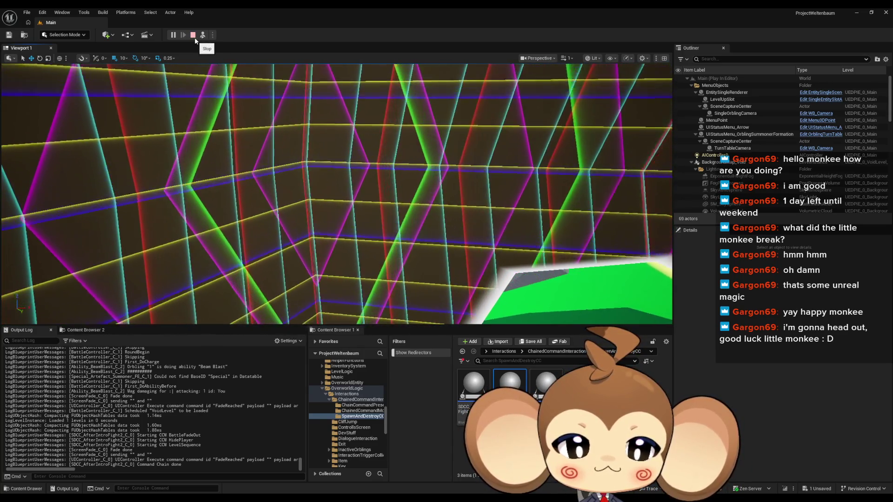
click(194, 36)
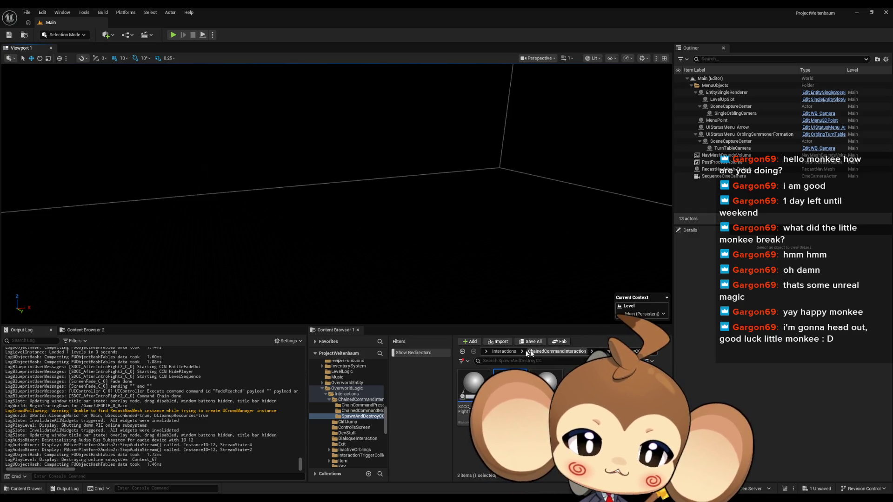
Step: Browse the Content Browser through the Interactions, Cameras and Void folders and back to Blueprints
click(503, 351)
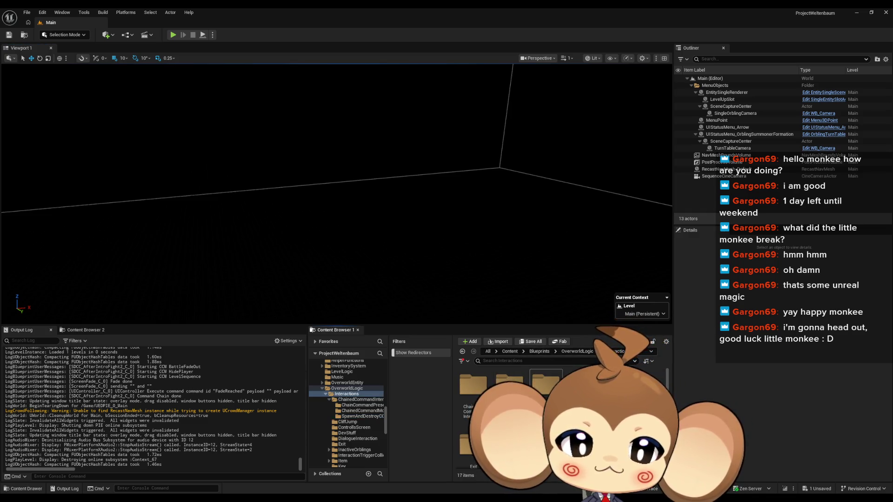
double_click(472, 393)
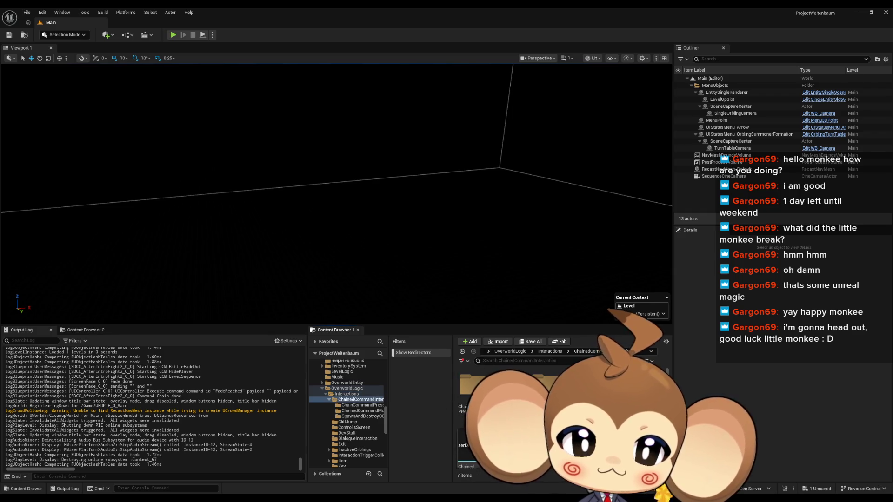
click(519, 352)
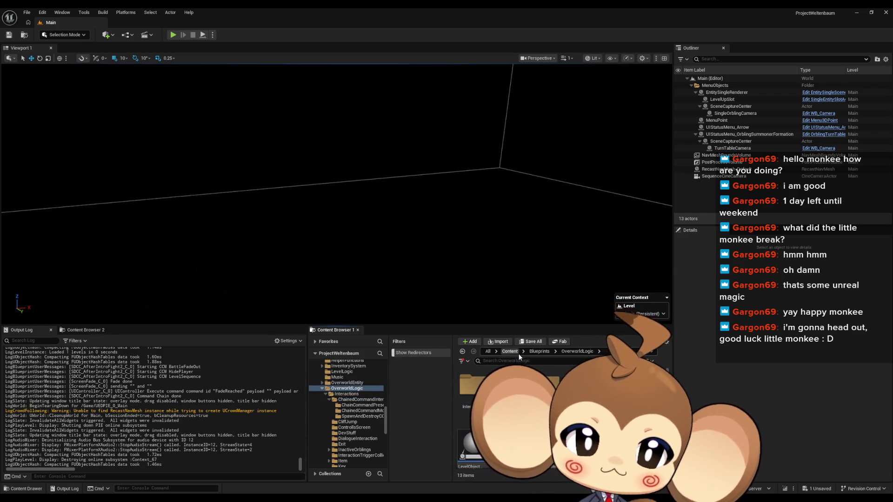
click(535, 352)
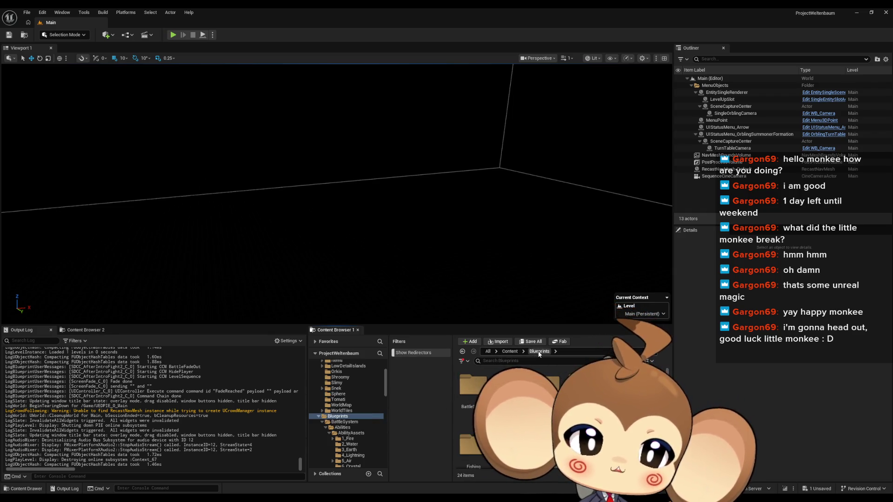
double_click(508, 386)
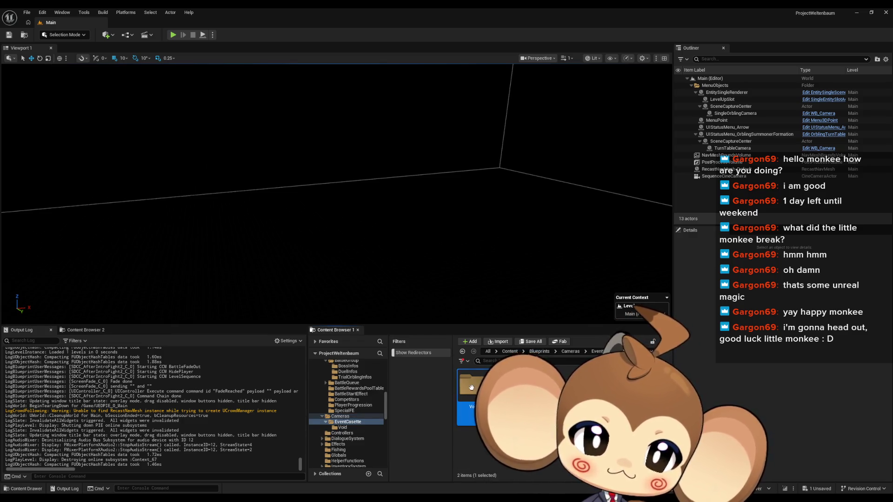
double_click(471, 387)
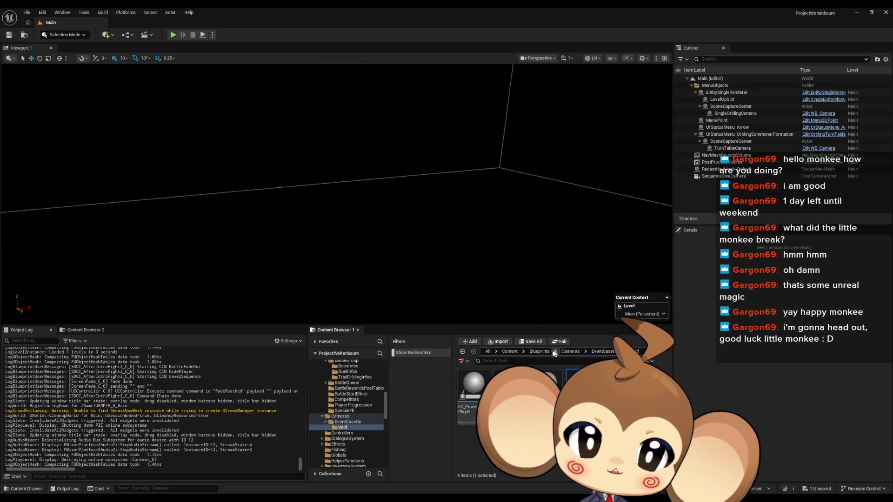
click(539, 351)
Step: Go to OverworldLogic > Interactions > ChainedCommandInteraction presets and open CCP_BossFightNoExplosion
double_click(581, 376)
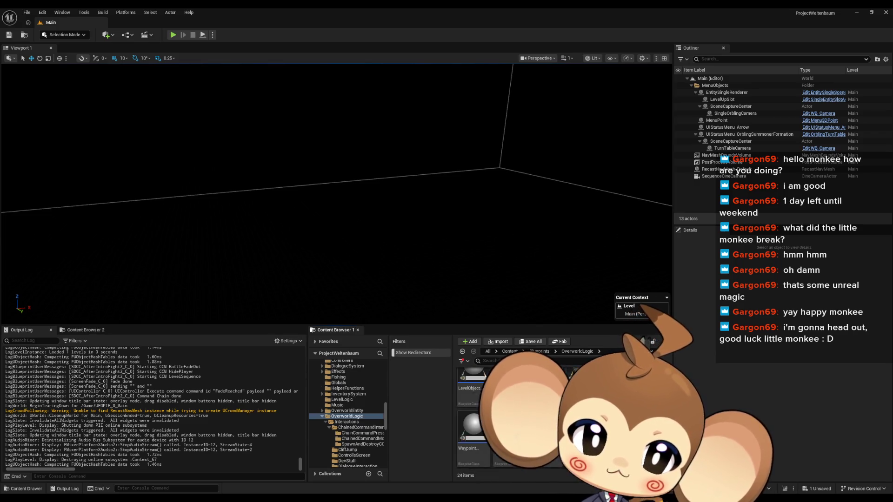
double_click(472, 401)
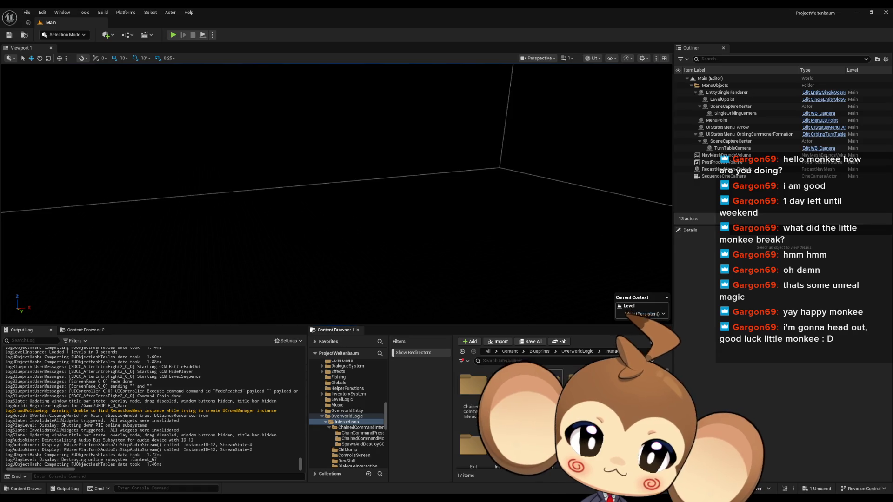
double_click(479, 401)
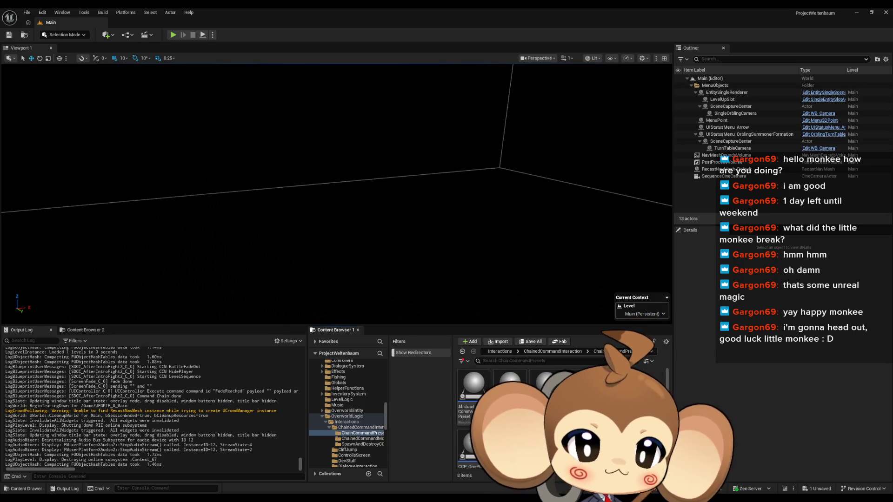
click(546, 384)
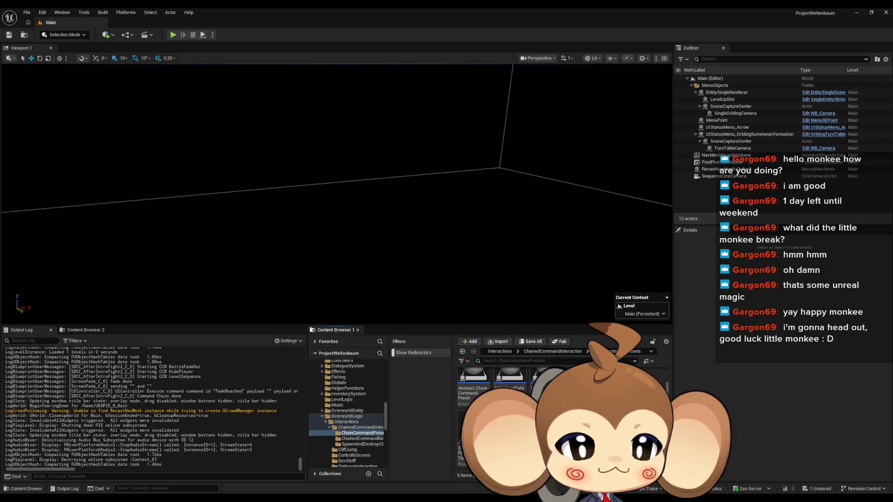
click(548, 384)
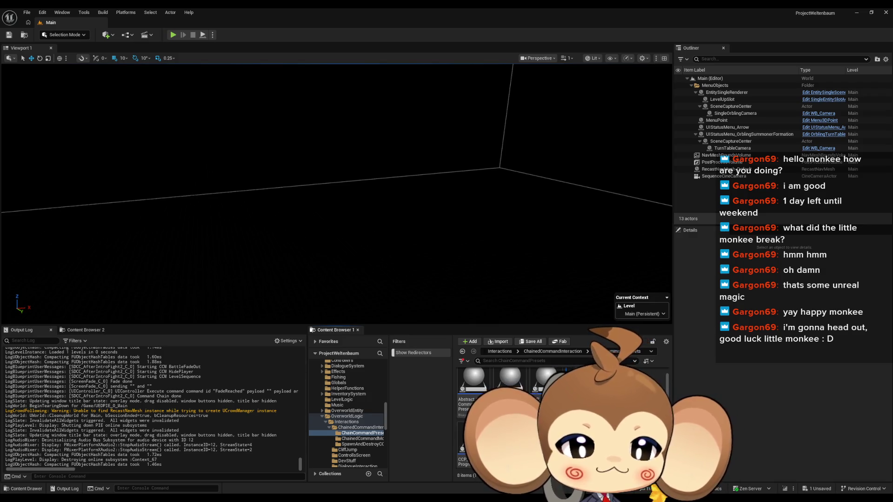
double_click(547, 383)
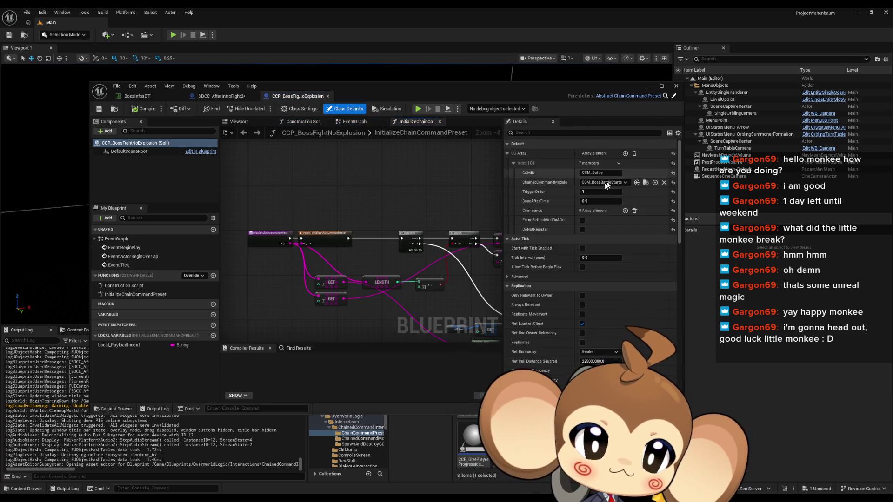
Step: Inspect the CCMID field of CCP_BossFightNoExplosion, close its Blueprint, and start Play-In-Editor
click(598, 173)
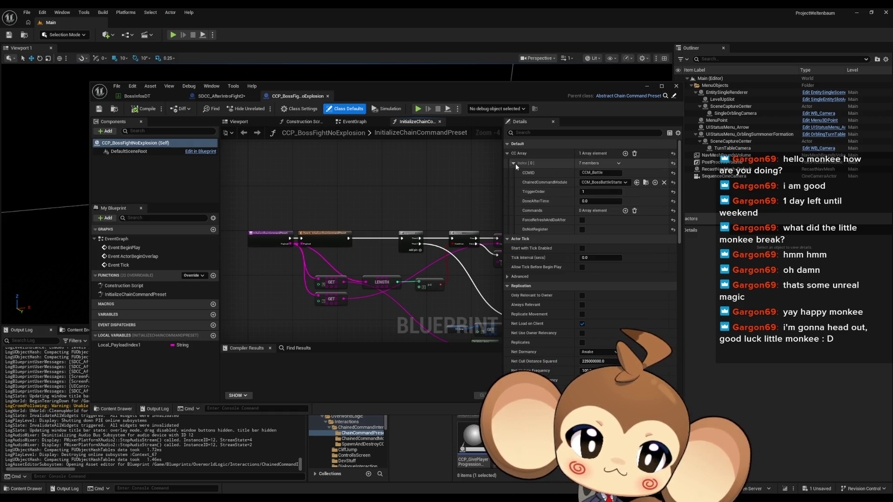
click(676, 86)
click(172, 35)
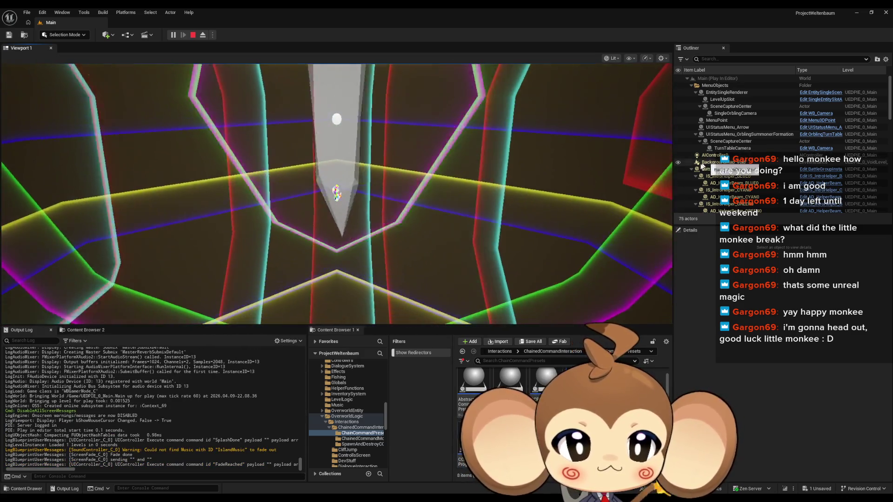
Step: During play, eject with F8 to inspect PlayerAvatarArtefact0 and OverworldPlayerEntity0 in the Outliner
key(F8)
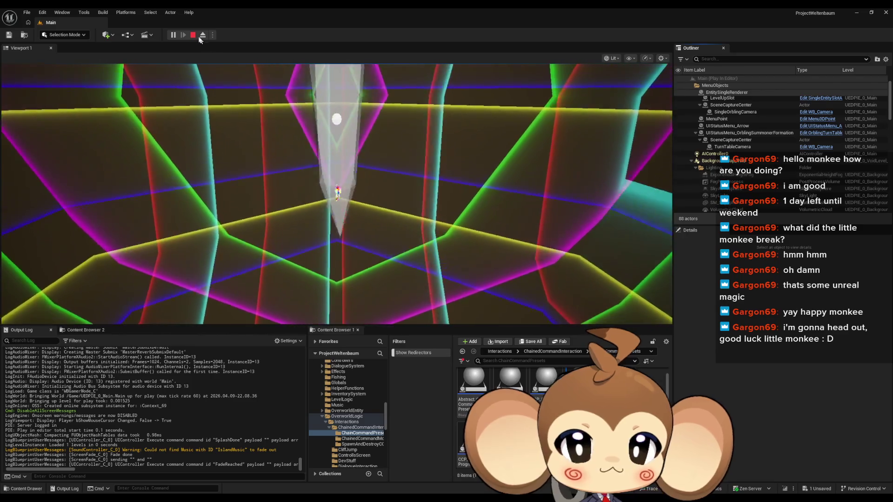
click(725, 144)
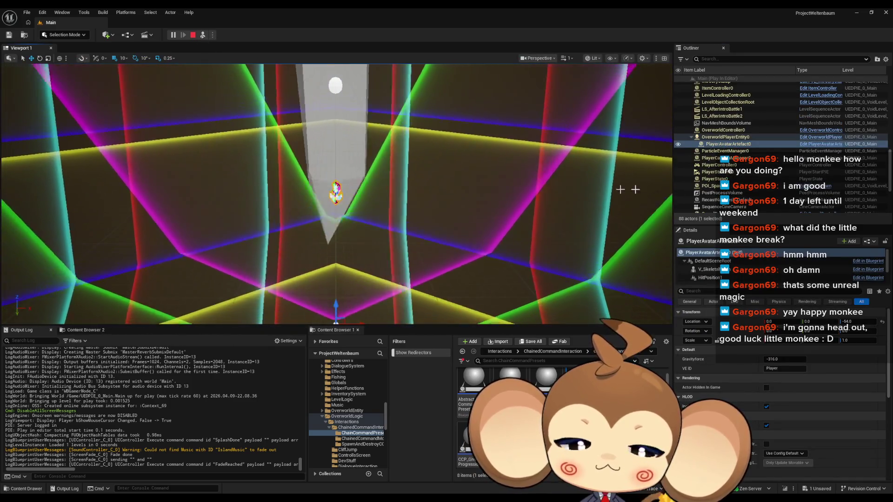
key(F8)
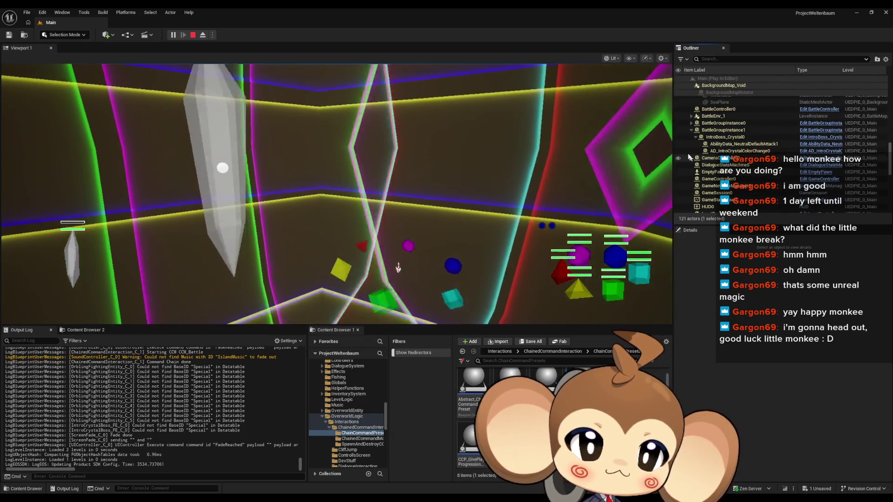
scroll(706, 135, down, 5)
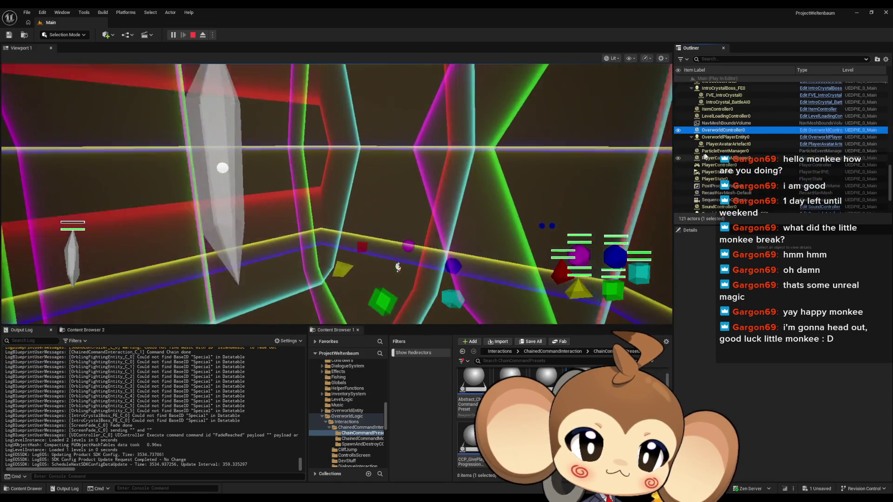
click(720, 138)
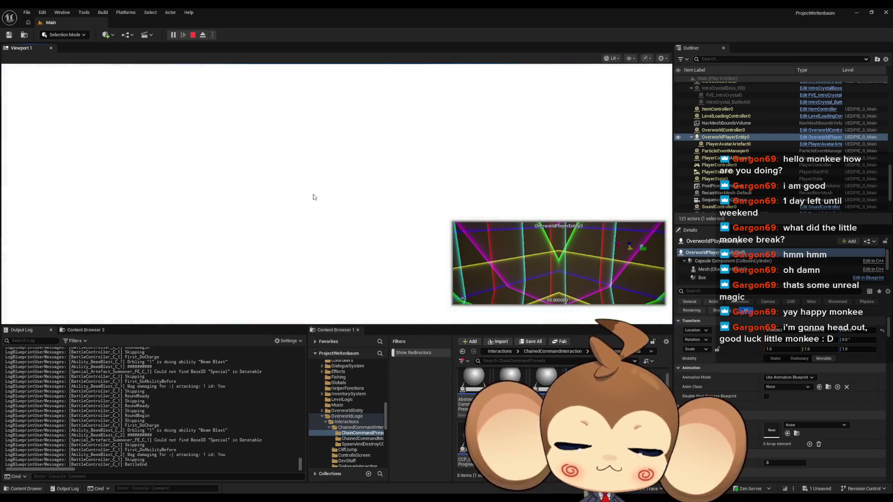
click(726, 145)
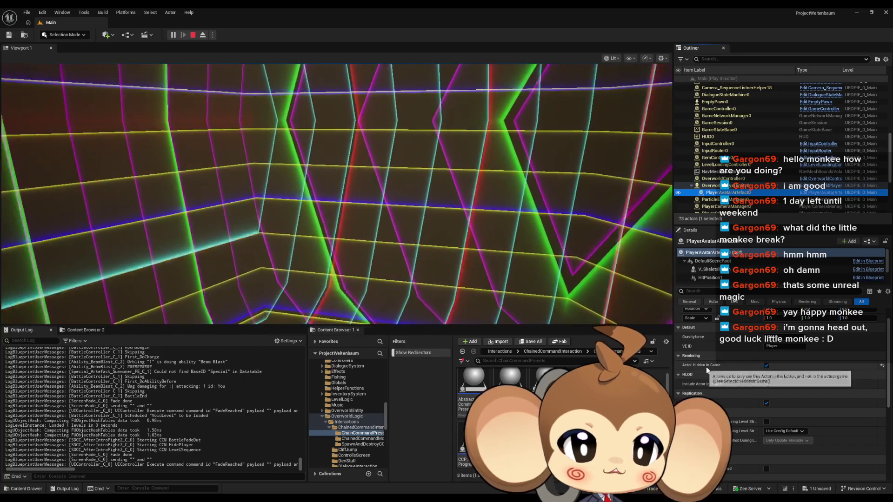
Step: Select OverworldPlayerEntity0 and collapse its Physics, Collision and Leader Pose Component sections
scroll(753, 370, down, 2)
key(Up)
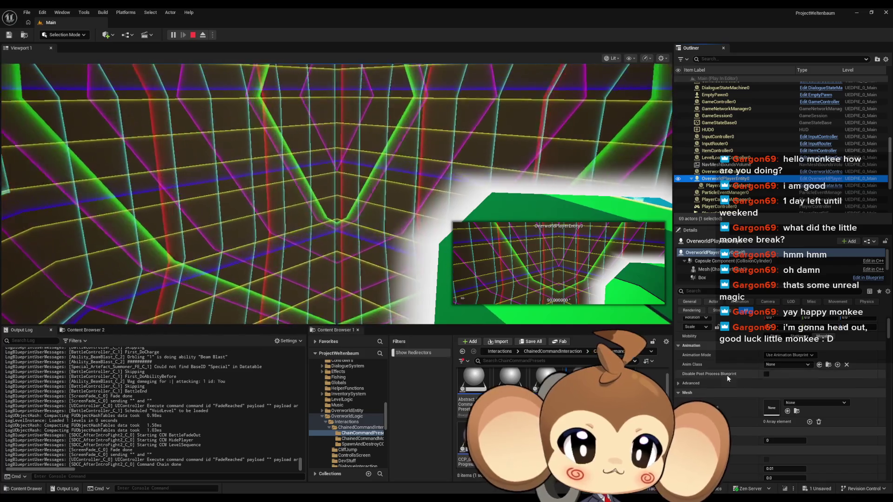
scroll(755, 390, down, 3)
scroll(721, 376, down, 2)
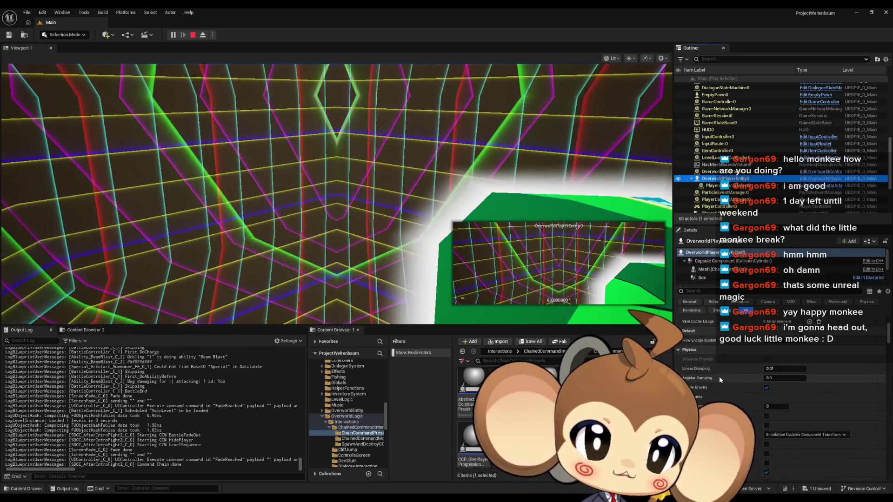
click(675, 350)
click(677, 360)
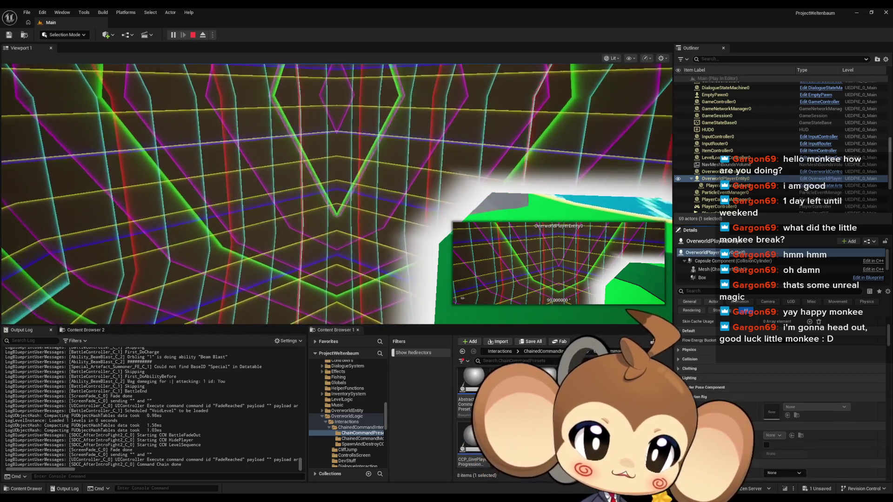
click(678, 387)
click(729, 397)
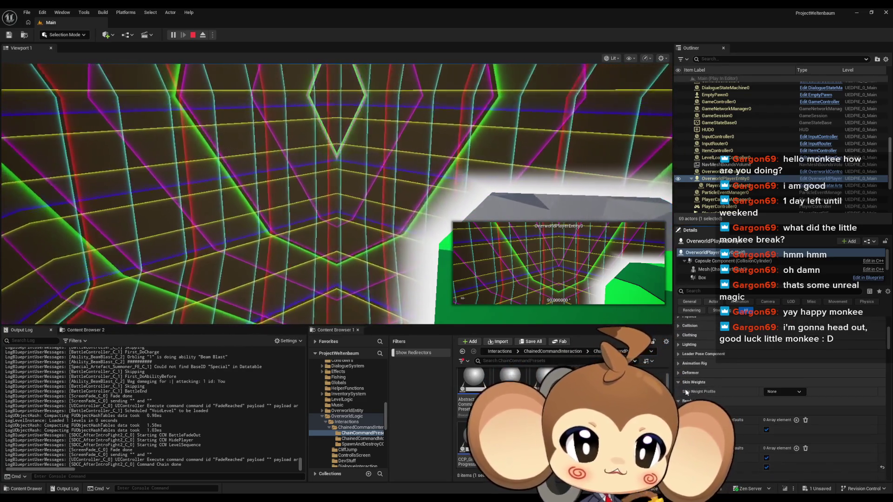
Step: Open the OverworldPlayerEntity Blueprint at its DevCreateBattleGroup graph
scroll(728, 398, down, 3)
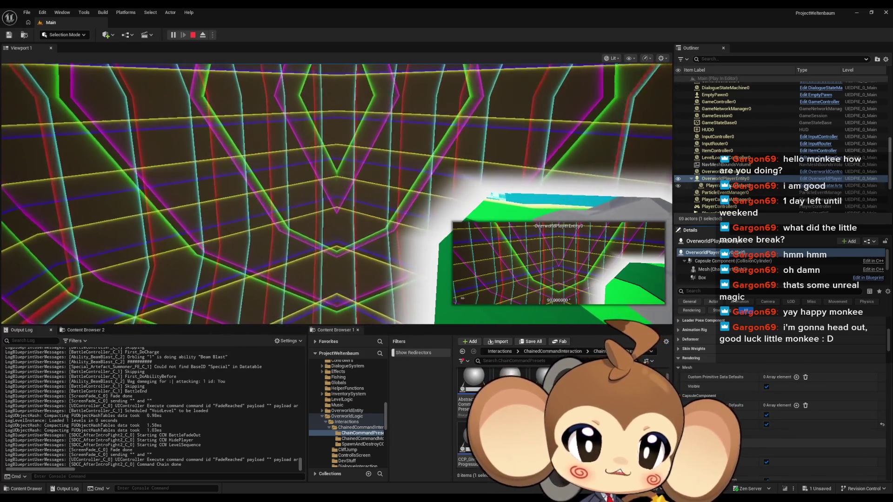
click(809, 180)
drag(400, 186, 404, 186)
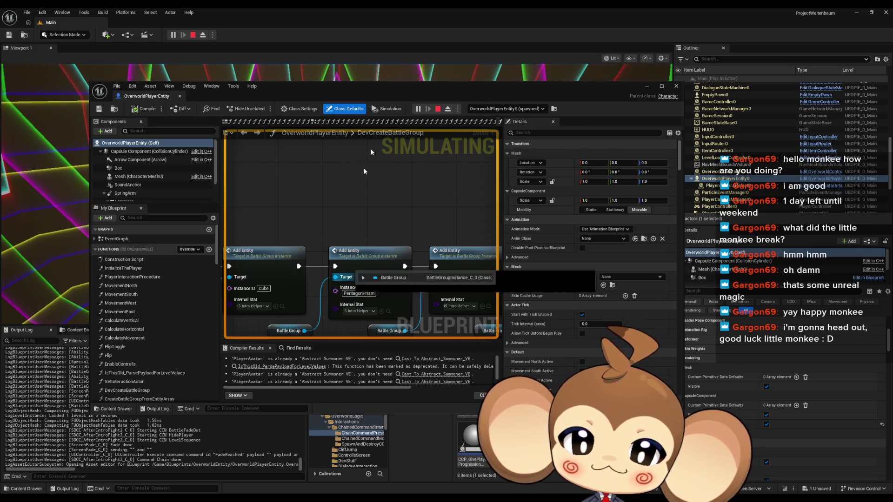
Step: Maximize the Blueprint editor, search for 'vis', and view Initialize Visual Entity in InitializeThePlayer
click(437, 109)
double_click(403, 90)
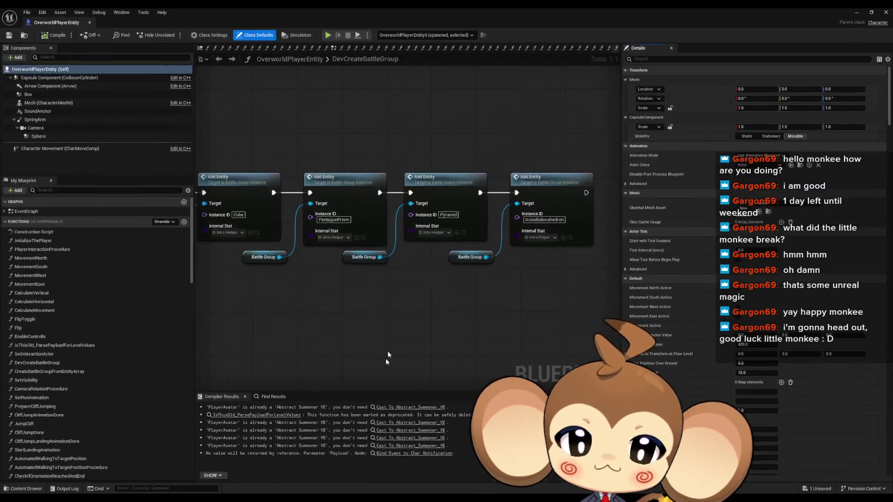
click(272, 397)
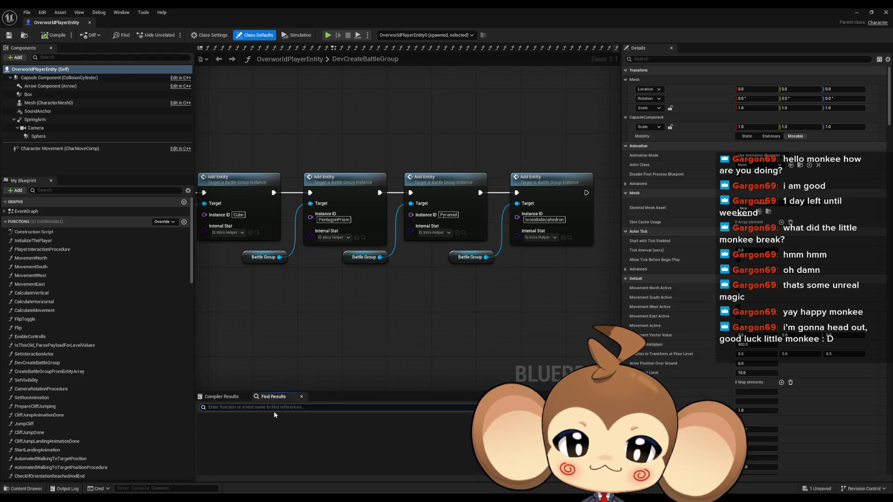
text(vis)
key(Return)
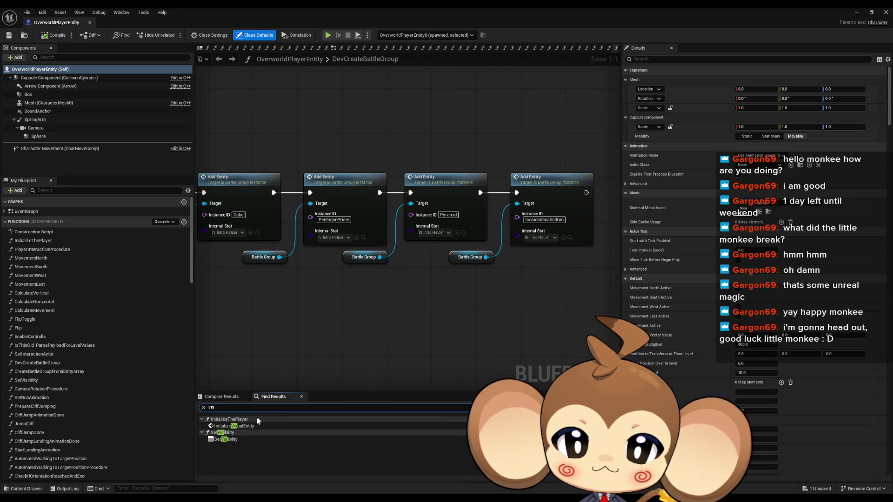
double_click(240, 427)
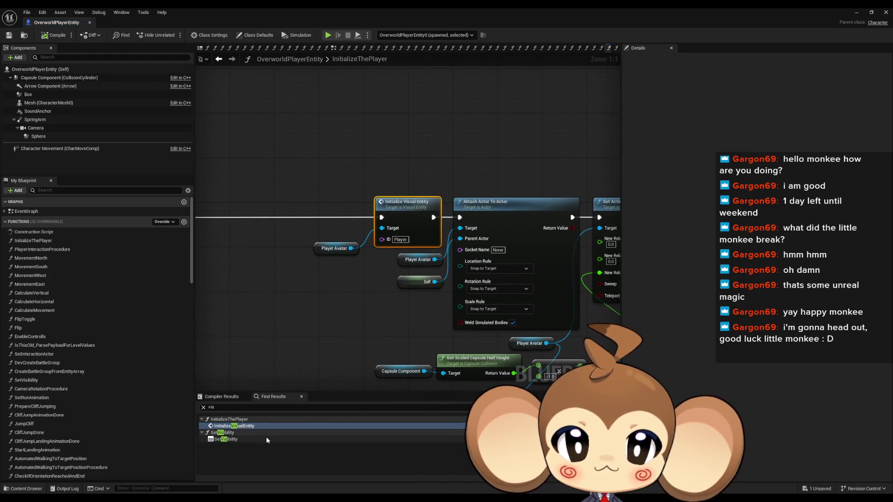
mouse_move(443, 246)
mouse_down()
mouse_move(300, 285)
mouse_move(347, 309)
mouse_move(201, 305)
mouse_move(255, 324)
mouse_move(218, 328)
mouse_up()
scroll(255, 324, down, 3)
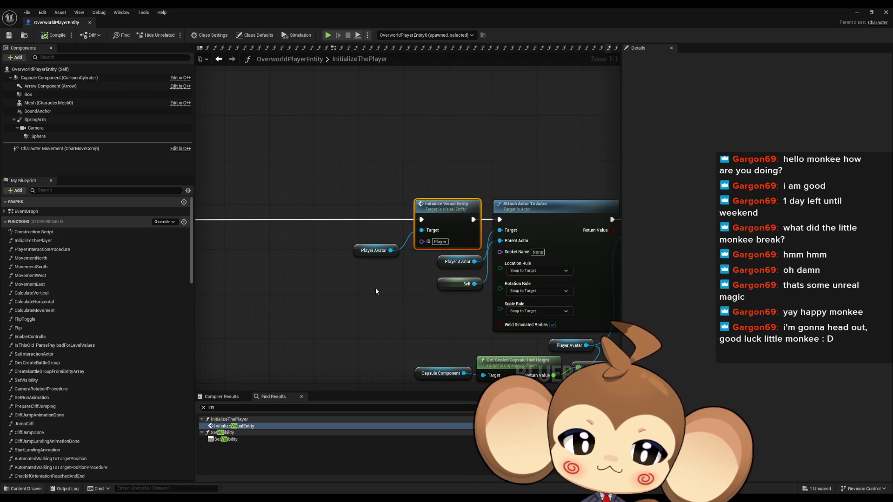
scroll(376, 292, down, 3)
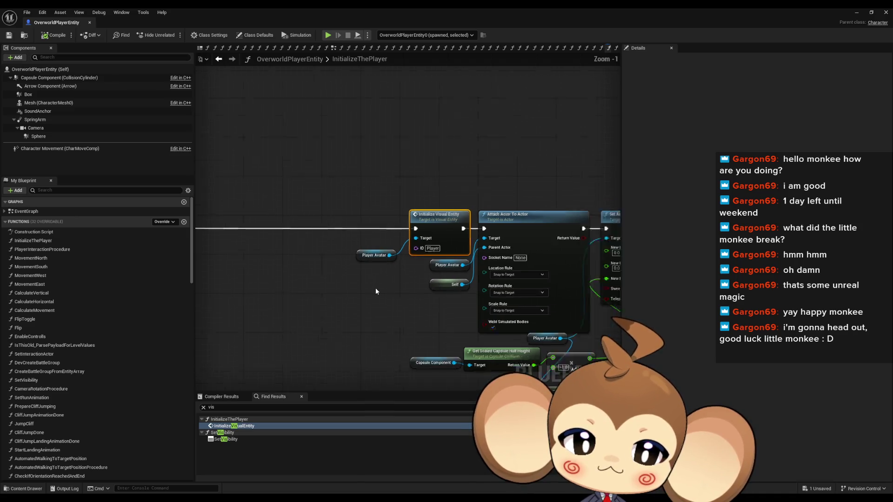
Step: Inspect SetVisibility's Self, Player Avatar and Set Actor Hidden In Game nodes, then close the Blueprint
click(240, 439)
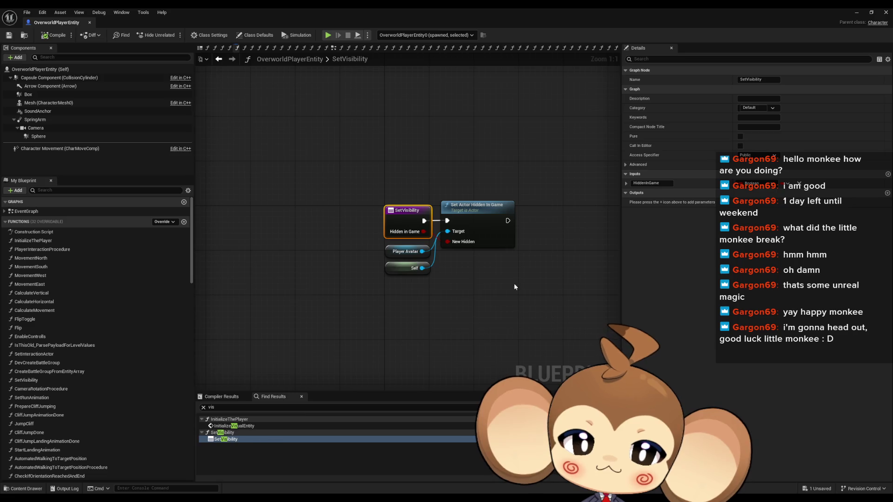
click(406, 269)
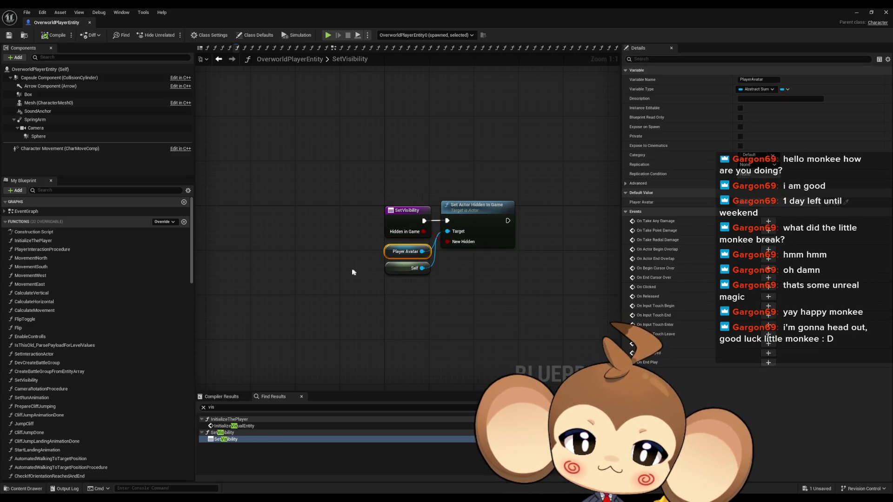
drag(449, 293, 389, 305)
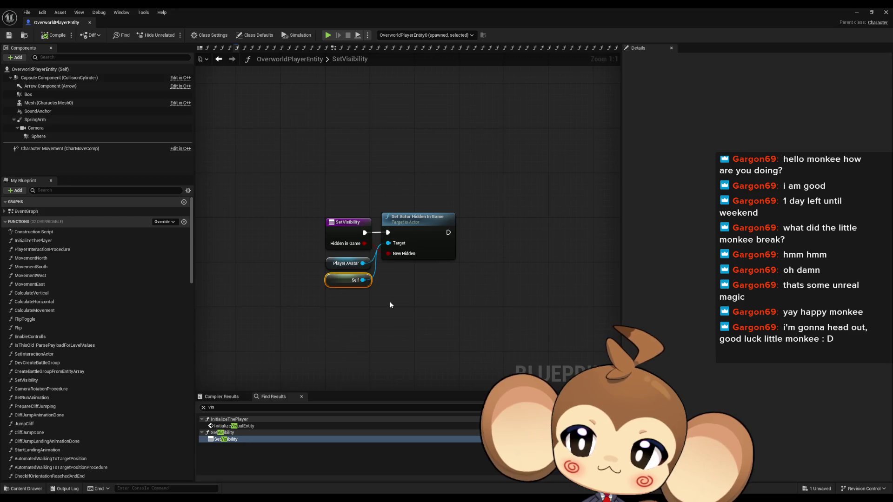
click(346, 263)
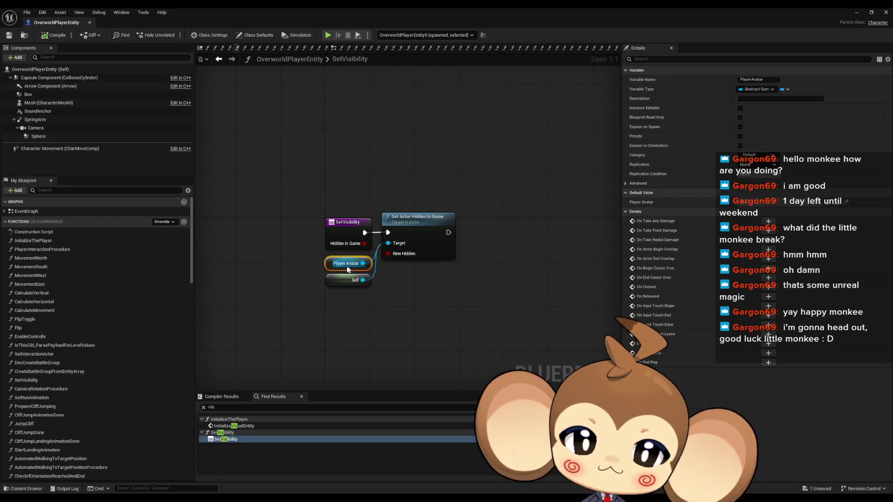
click(344, 228)
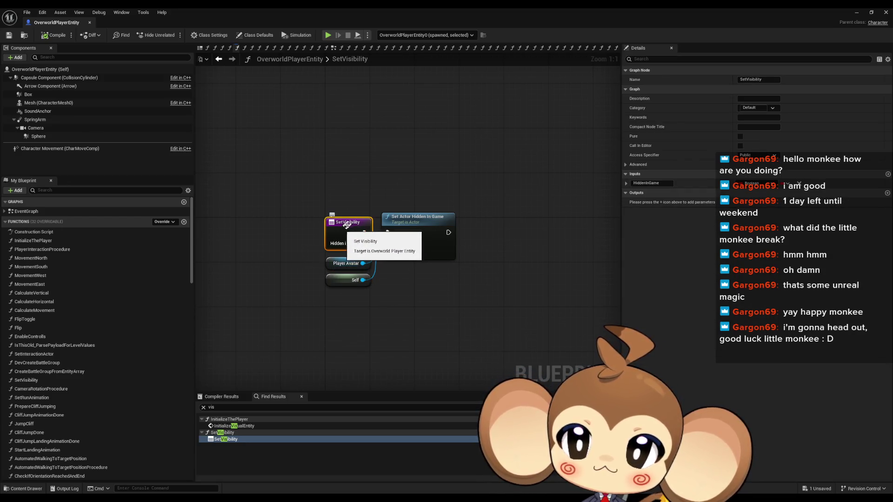
click(416, 227)
click(886, 12)
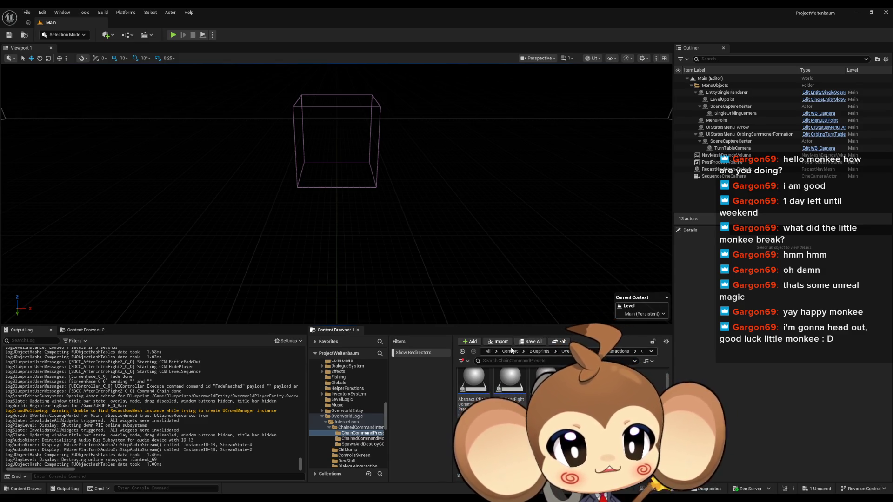
Step: Open LS_AfterIntroBattle1 from Content > Sequences > Void and enlarge the Sequencer panel
click(508, 351)
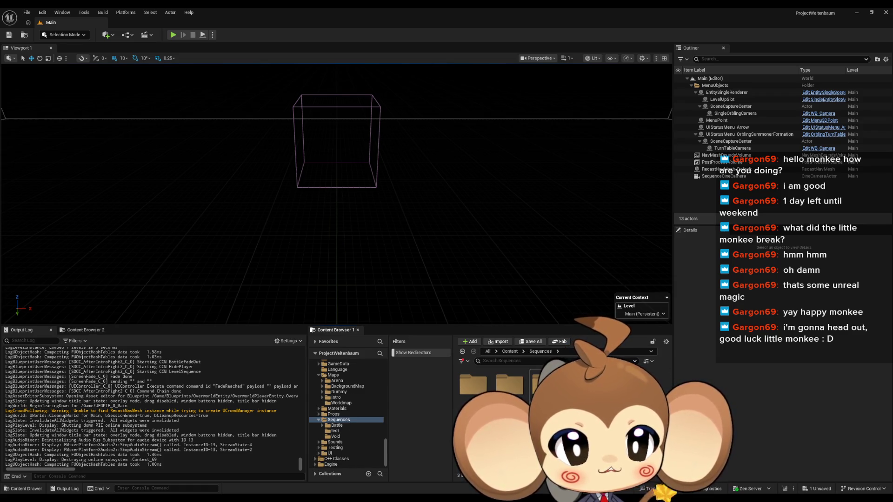
double_click(546, 385)
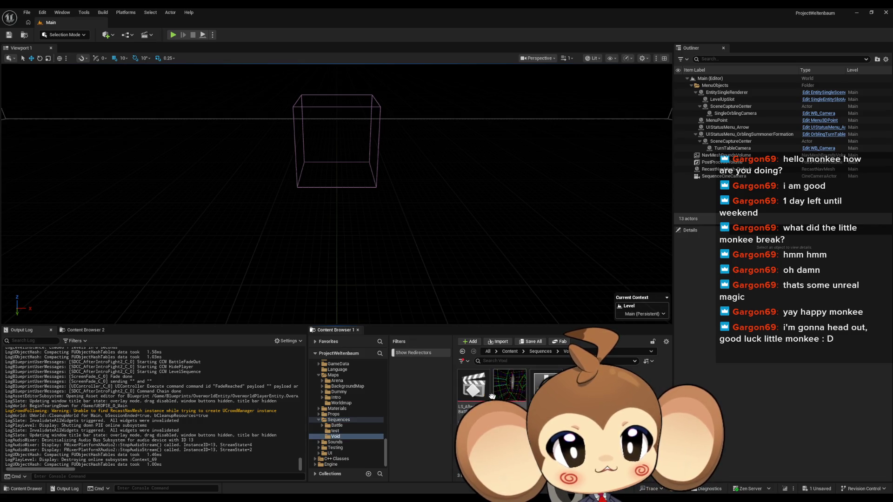
double_click(471, 392)
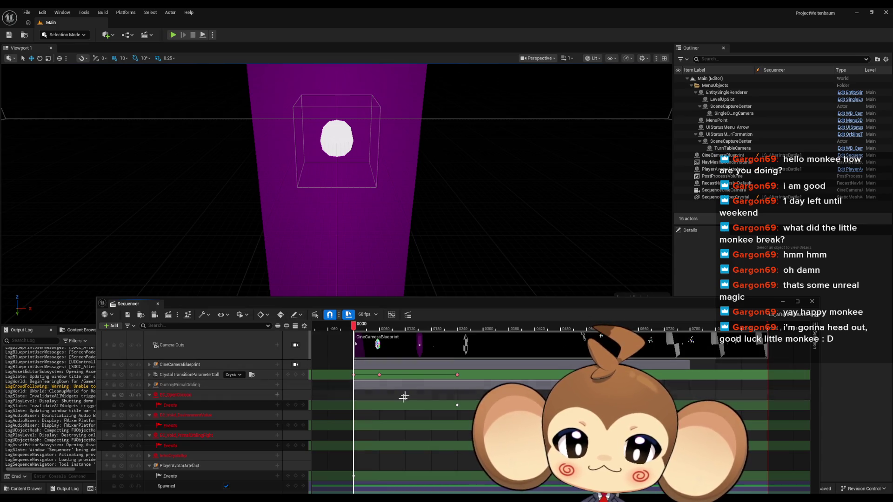
drag(440, 299, 439, 166)
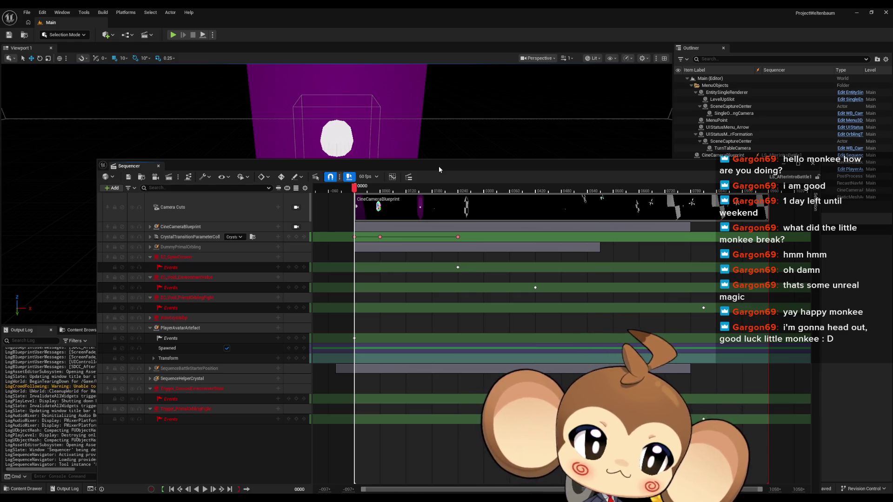
drag(439, 167, 437, 171)
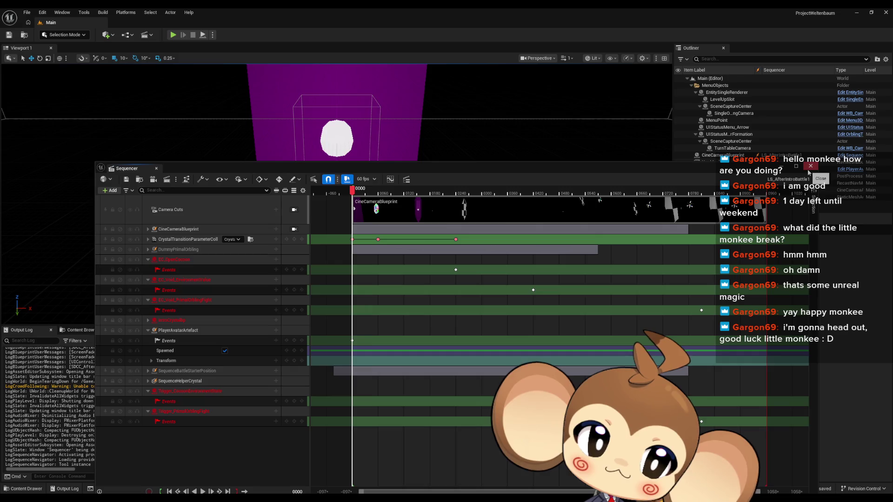
Step: Close Sequencer and open Maps > Intro > VoidLevel, saving SDCC_AfterIntroFight2 when prompted
click(810, 169)
click(516, 361)
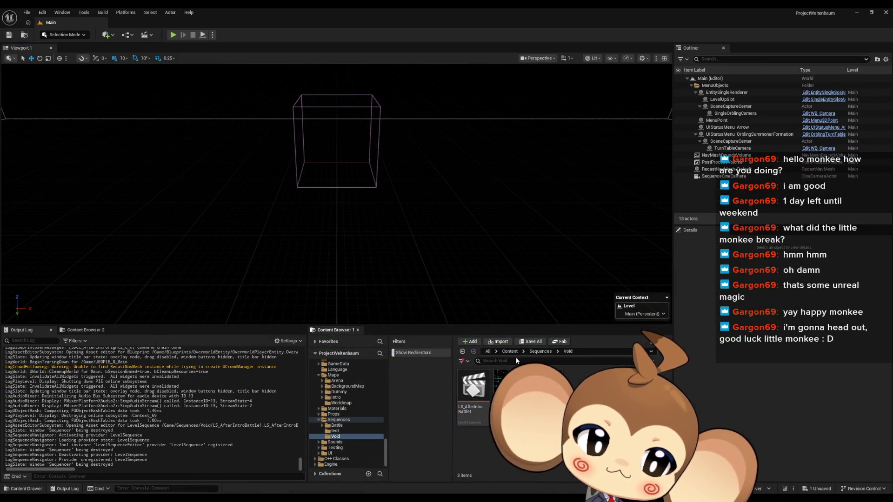
click(510, 352)
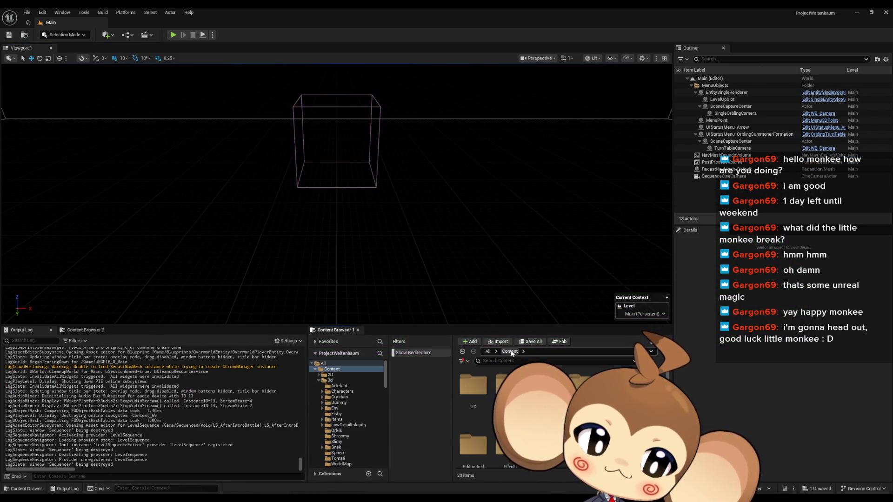
double_click(482, 423)
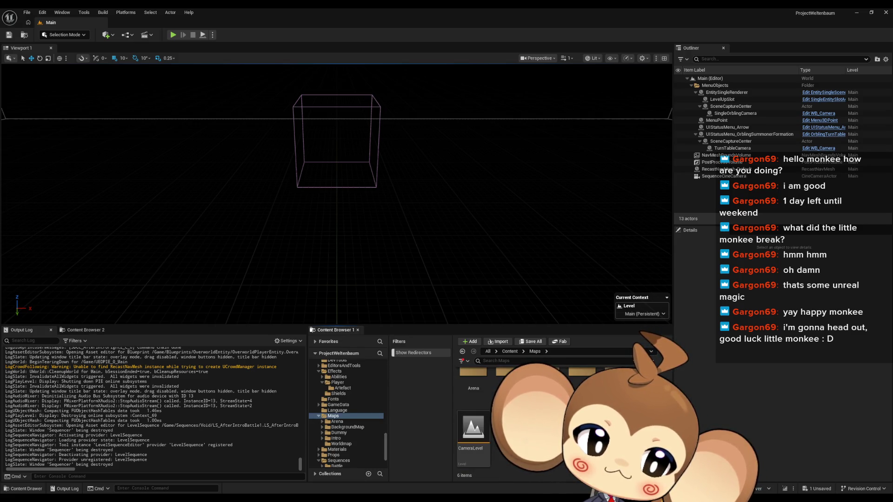
double_click(580, 386)
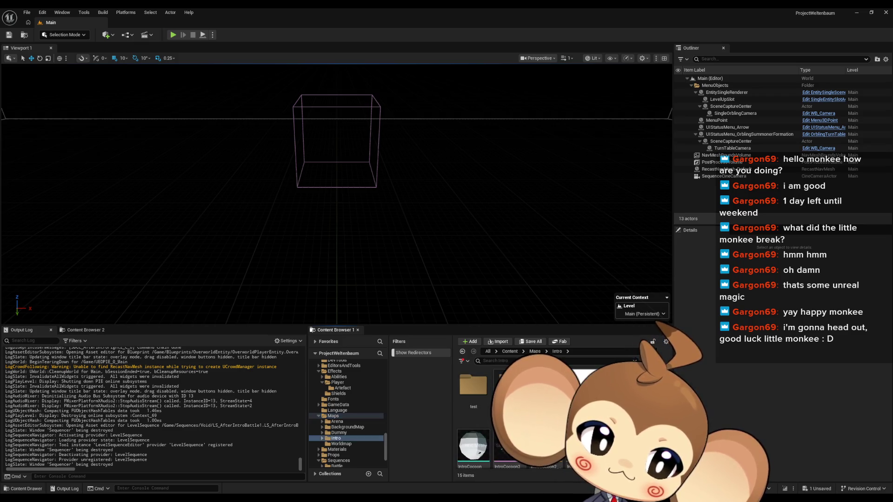
double_click(549, 437)
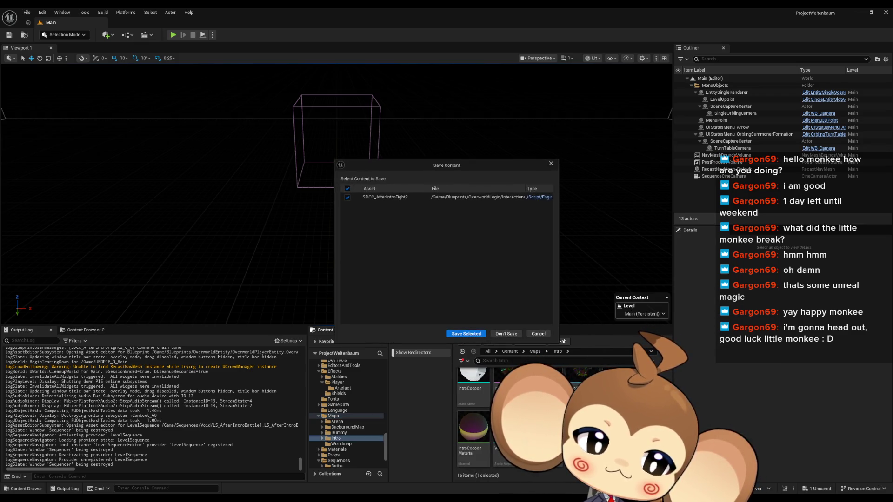
click(479, 335)
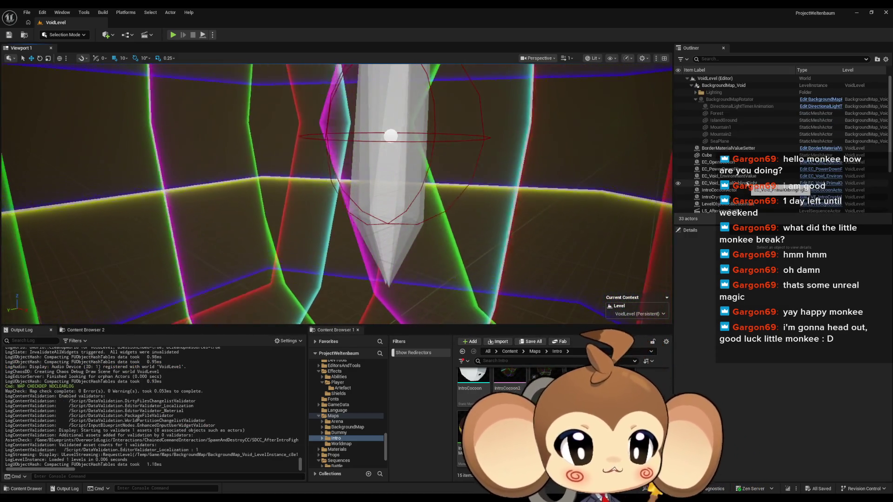
Step: Select LevelObjectCollectionRoot and expand IntroBattle1DoneSequence and its EventCasetts in Details
scroll(756, 177, down, 1)
scroll(744, 178, down, 3)
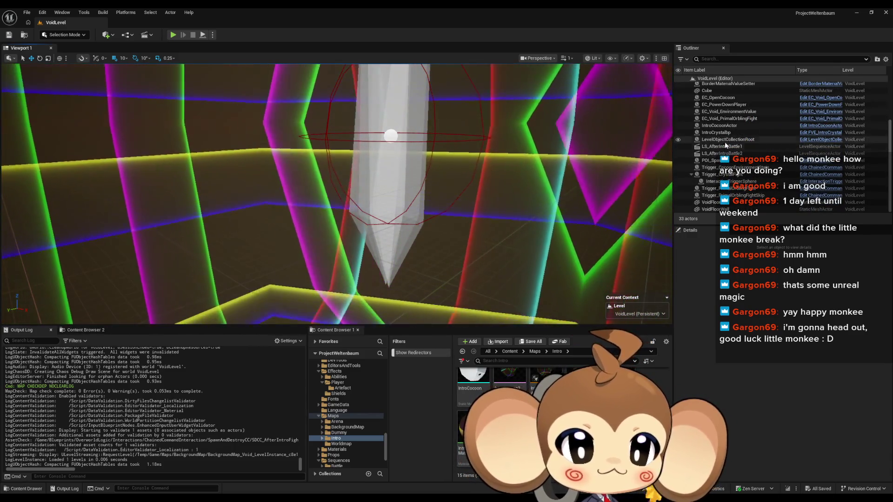
click(728, 139)
scroll(742, 411, down, 5)
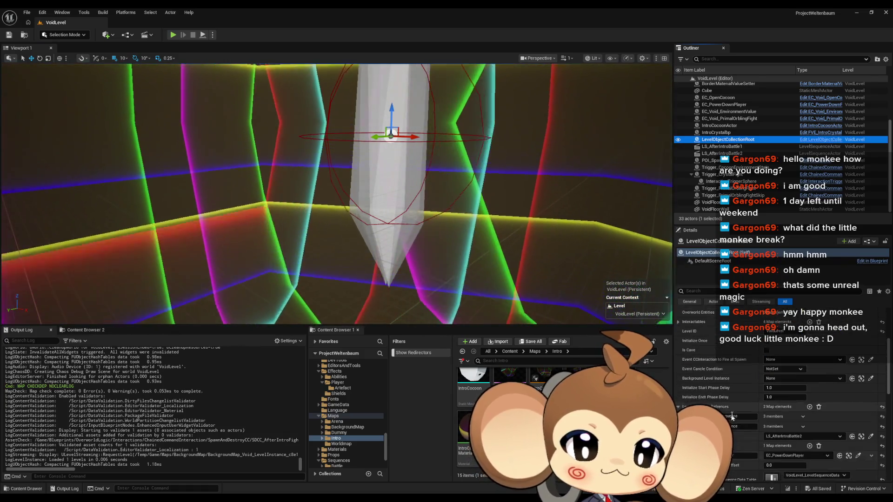
click(790, 405)
scroll(793, 407, down, 1)
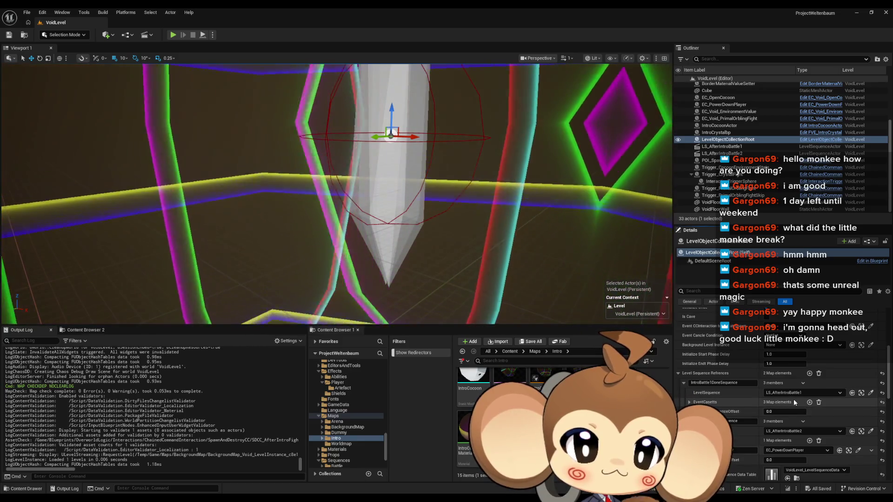
scroll(793, 399, down, 2)
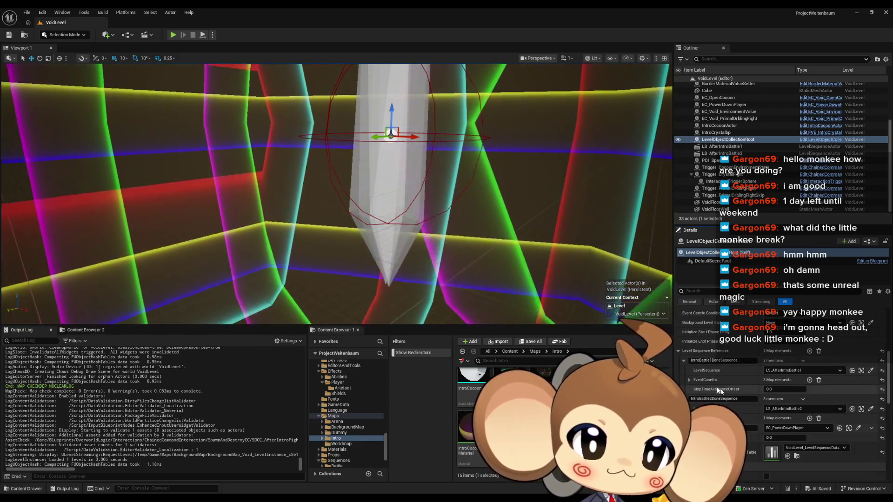
click(690, 380)
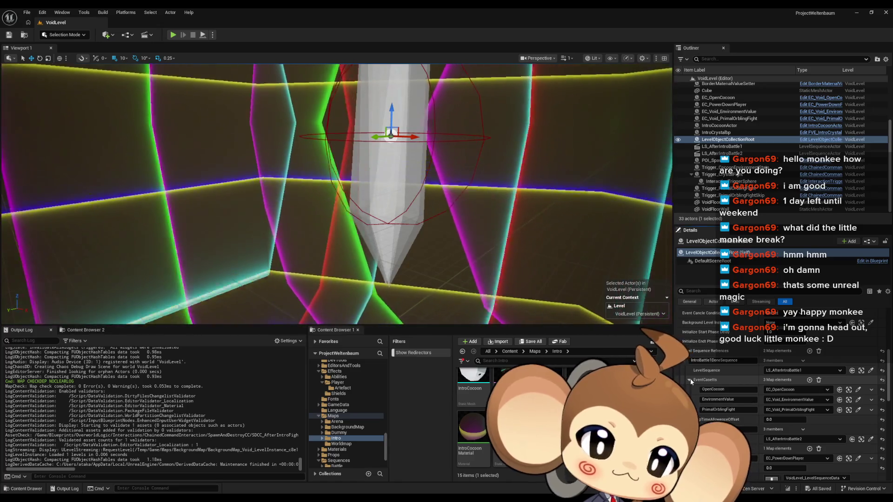
click(510, 351)
double_click(554, 369)
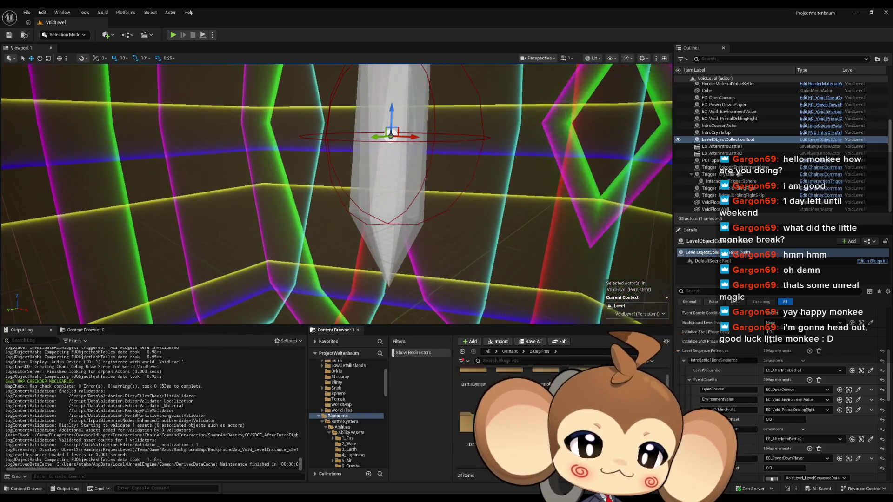
double_click(465, 391)
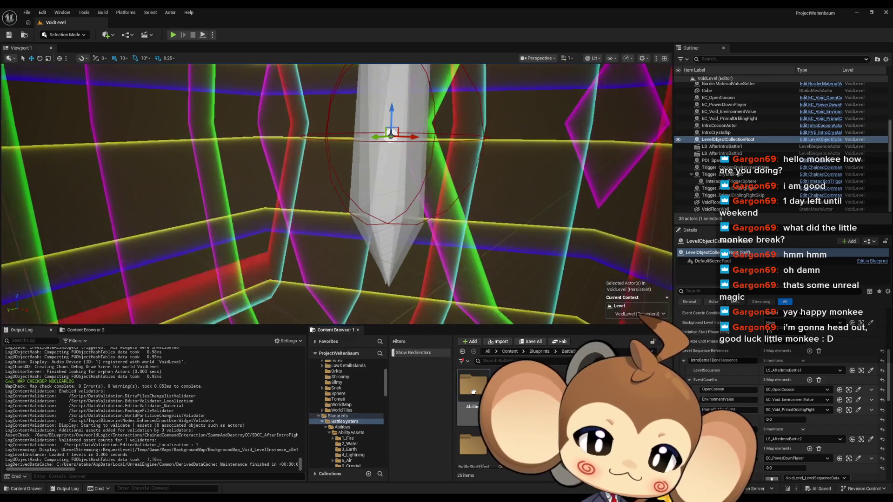
double_click(486, 383)
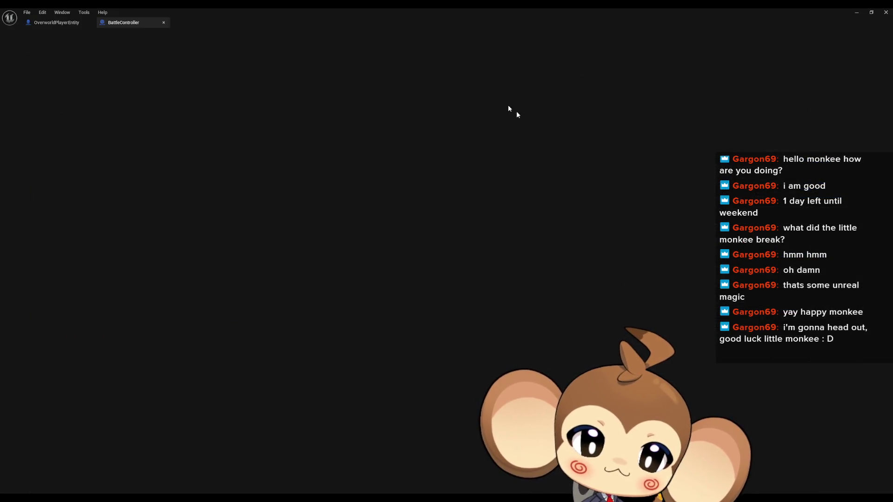
scroll(493, 231, down, 3)
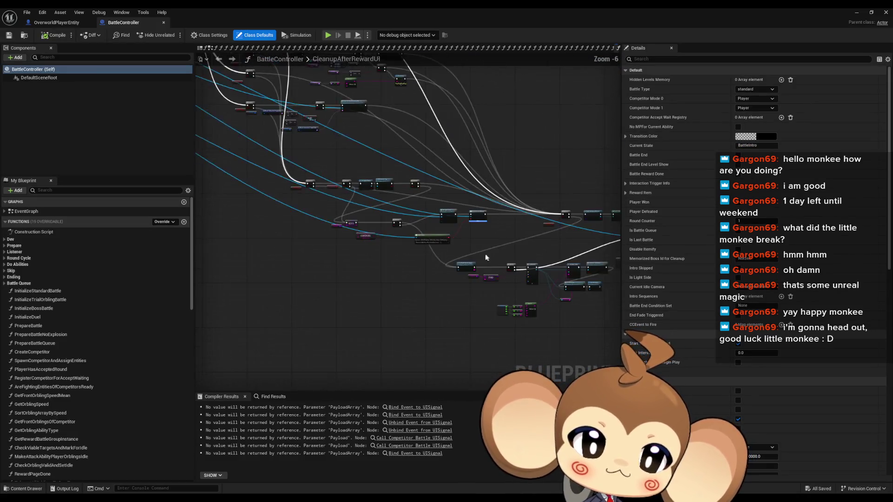
scroll(332, 256, up, 4)
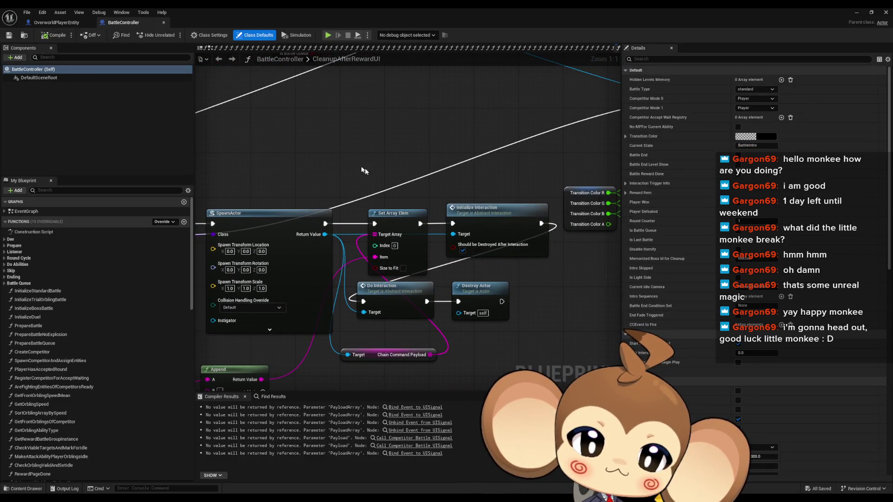
click(493, 225)
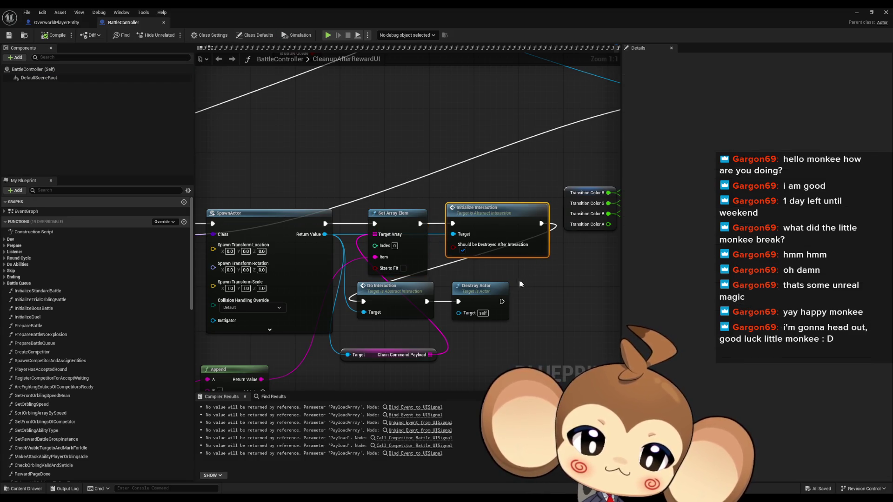
click(414, 297)
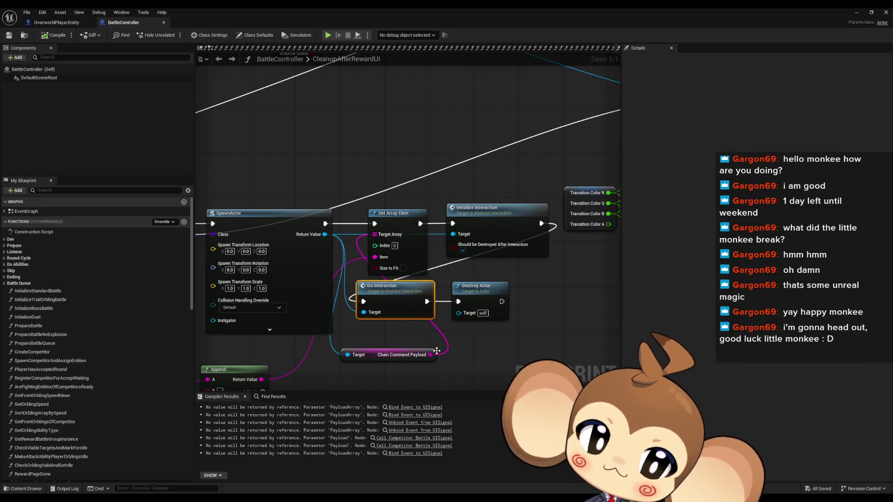
scroll(425, 283, down, 5)
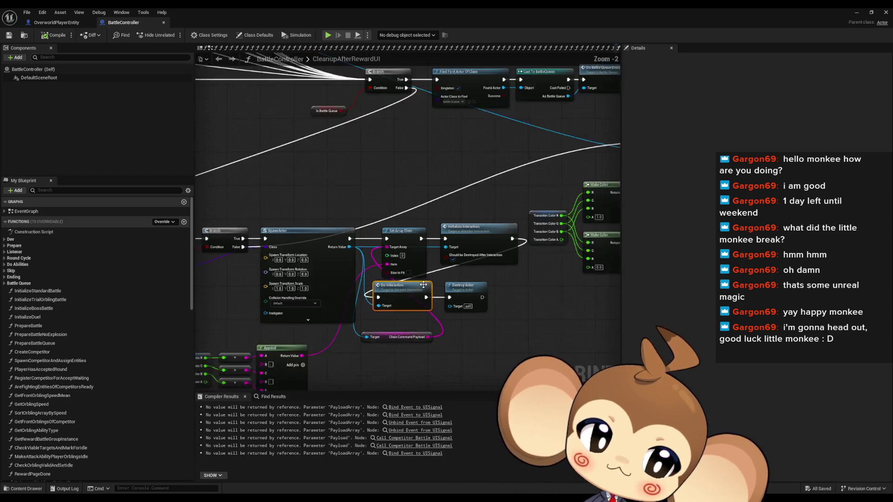
scroll(426, 250, down, 2)
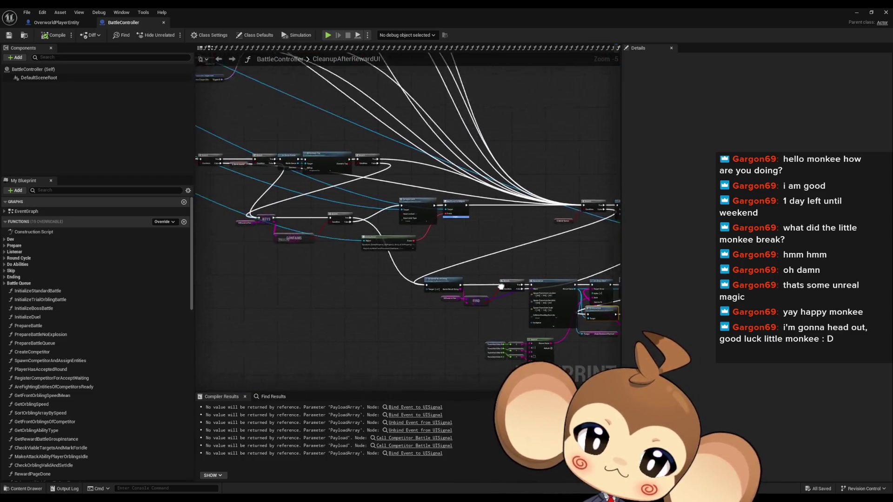
scroll(418, 225, up, 5)
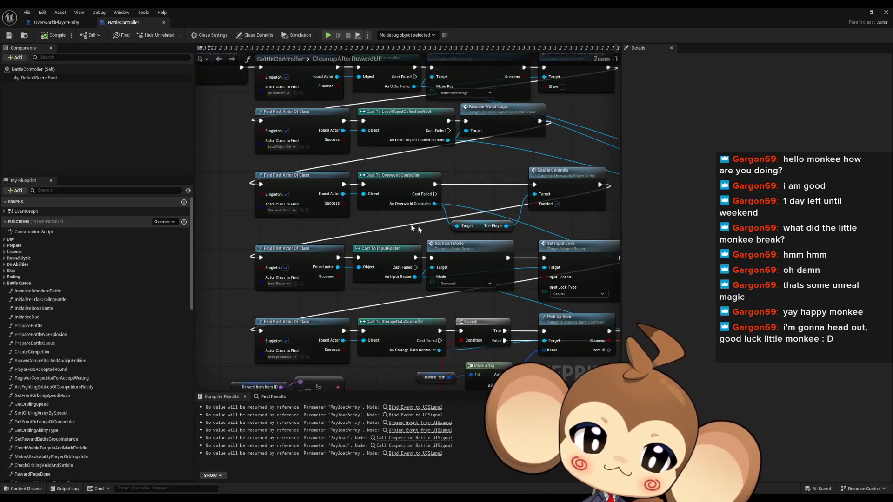
scroll(427, 230, up, 1)
Step: Search the Blueprint for 'v' and jump to Set Visibility in CleanupAfterLevelShown
click(272, 397)
text(visi)
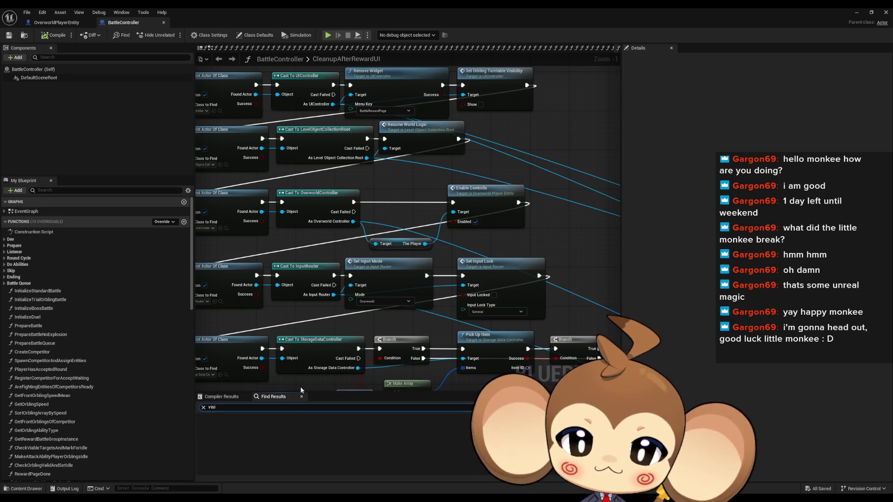
key(Return)
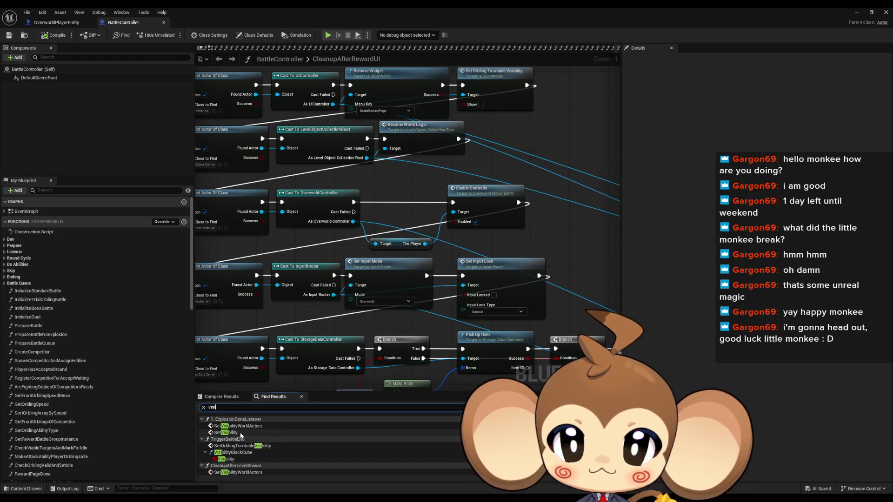
click(202, 419)
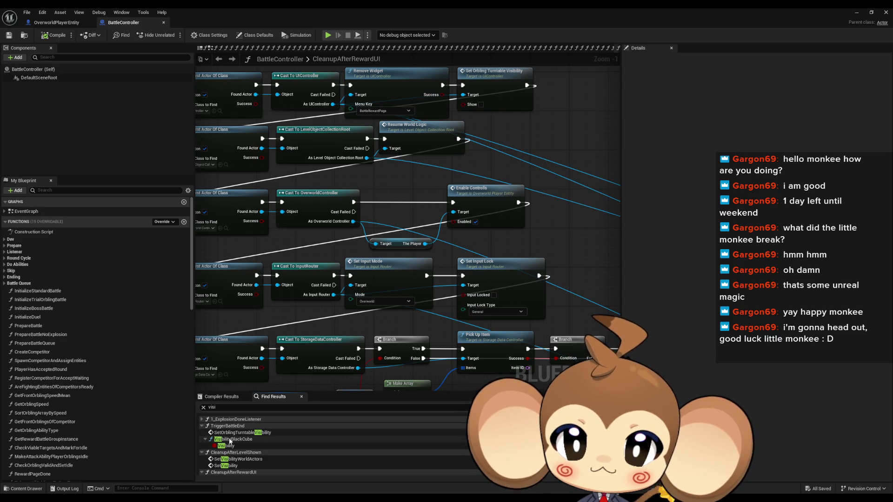
click(226, 466)
Step: Inspect the target, Set Visibility, Switch to Camera and entry nodes, then drag from Set Visibility's output
scroll(432, 242, down, 2)
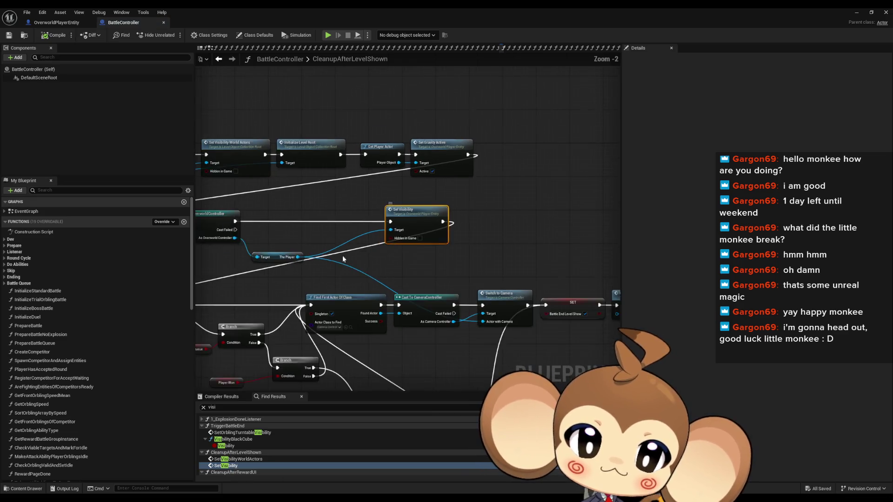
drag(401, 276, 403, 272)
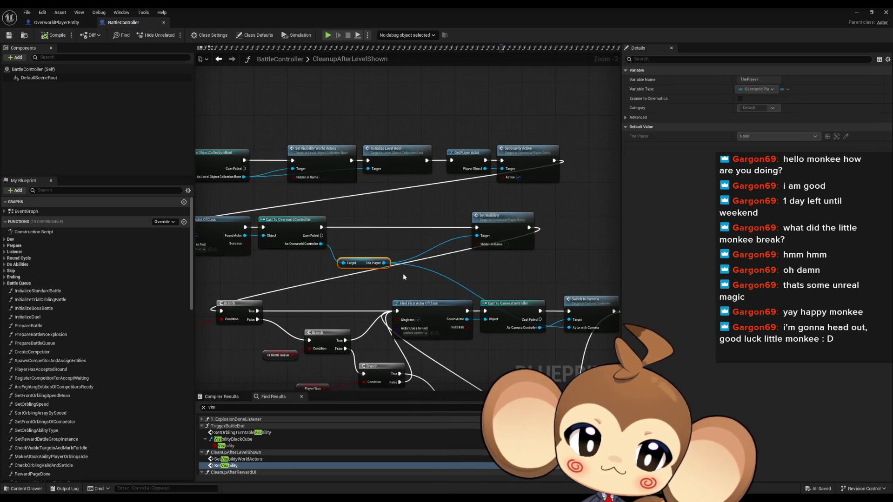
click(485, 226)
click(582, 328)
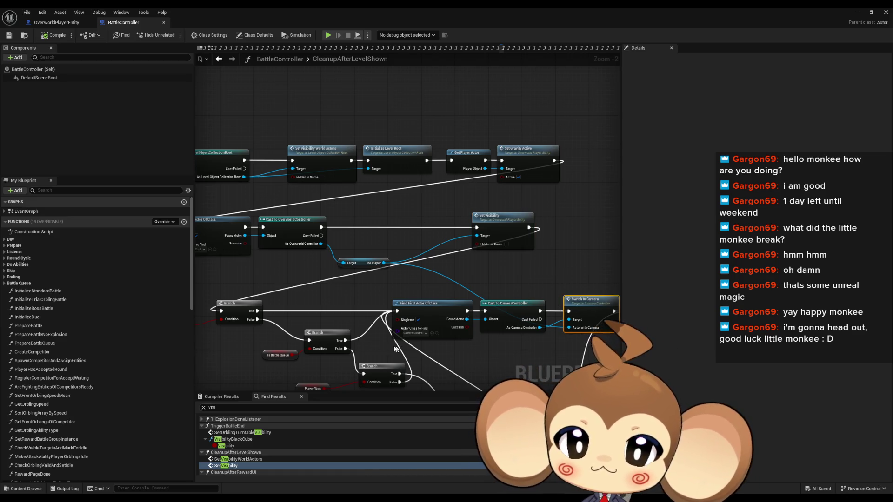
scroll(325, 420, down, 1)
scroll(452, 287, down, 5)
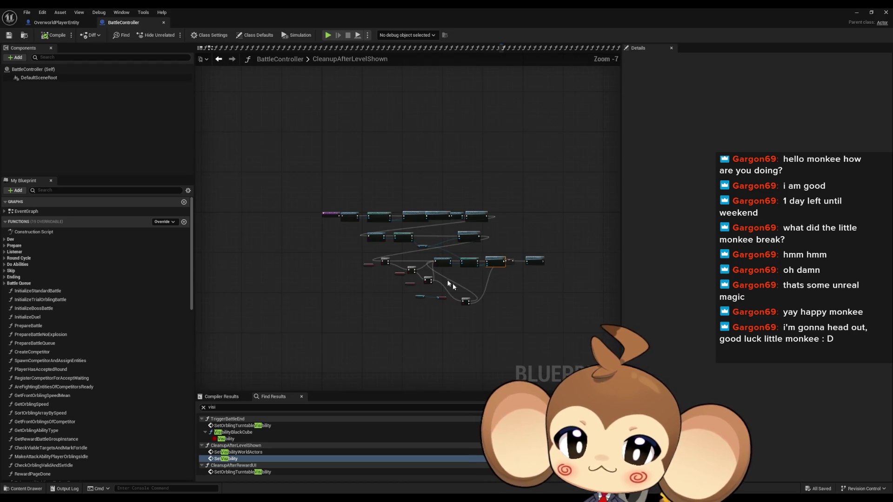
scroll(406, 281, up, 3)
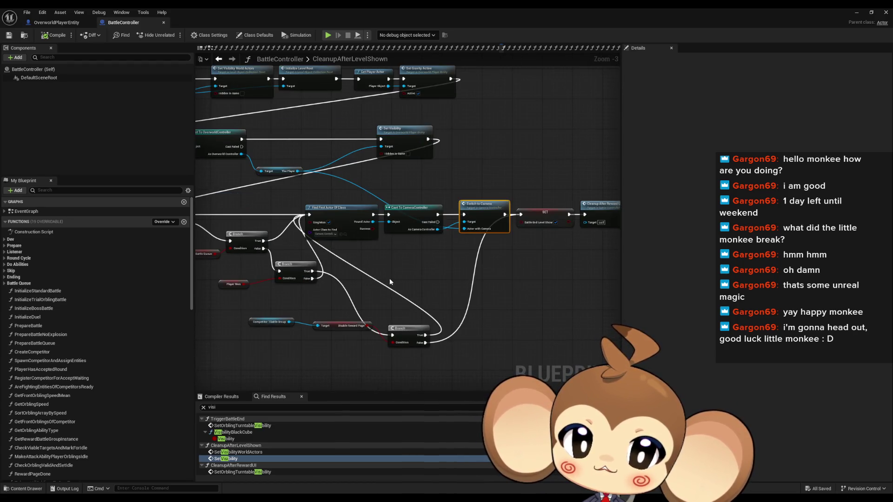
scroll(260, 225, up, 2)
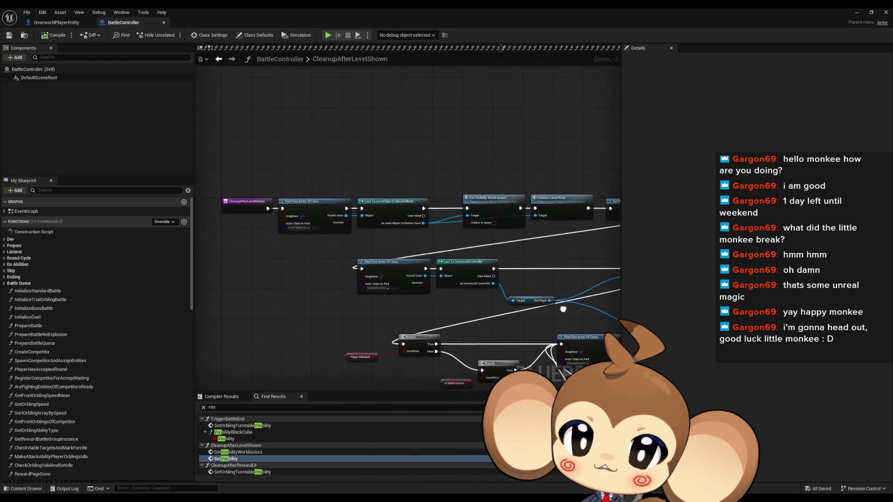
click(250, 219)
scroll(249, 219, down, 3)
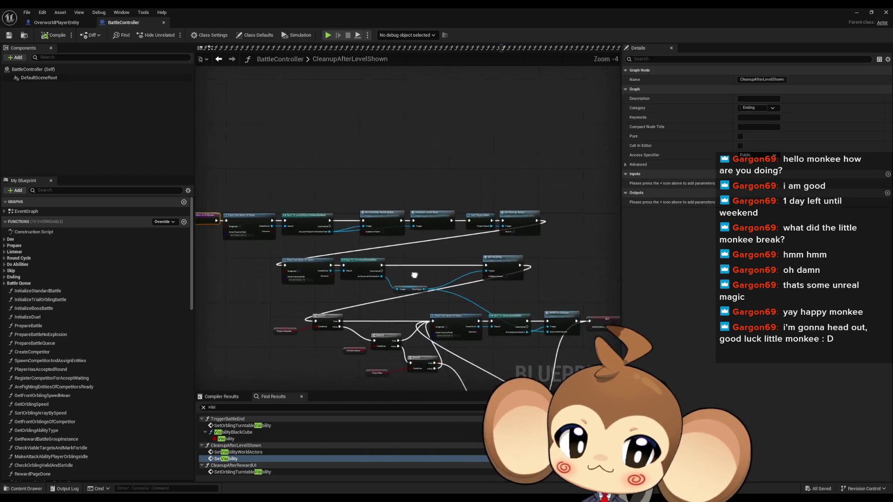
scroll(352, 266, up, 2)
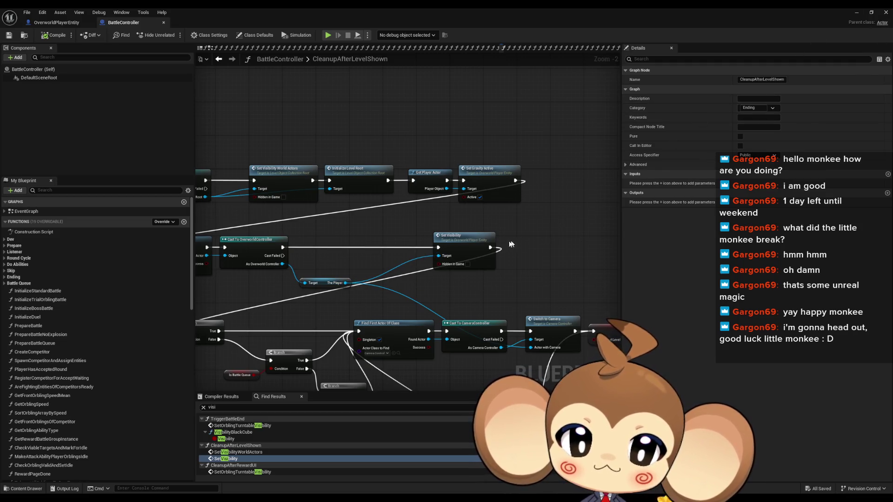
drag(488, 249, 512, 249)
Step: Add a Print String node after Set Visibility with text 'Error: yes y', then go back to the level editor
text(print)
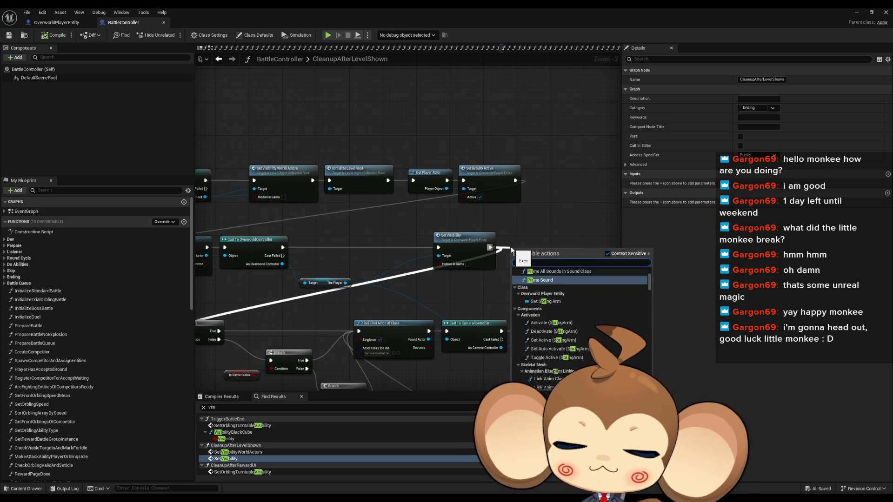
key(Return)
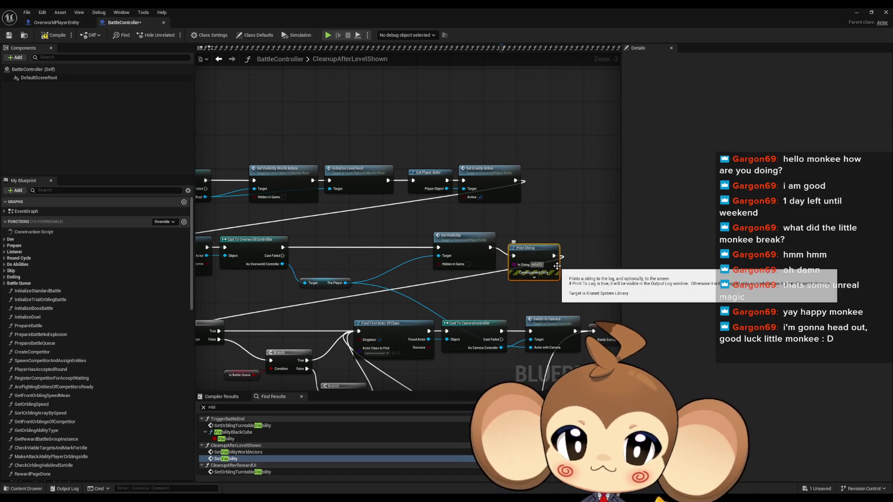
text(Error: )
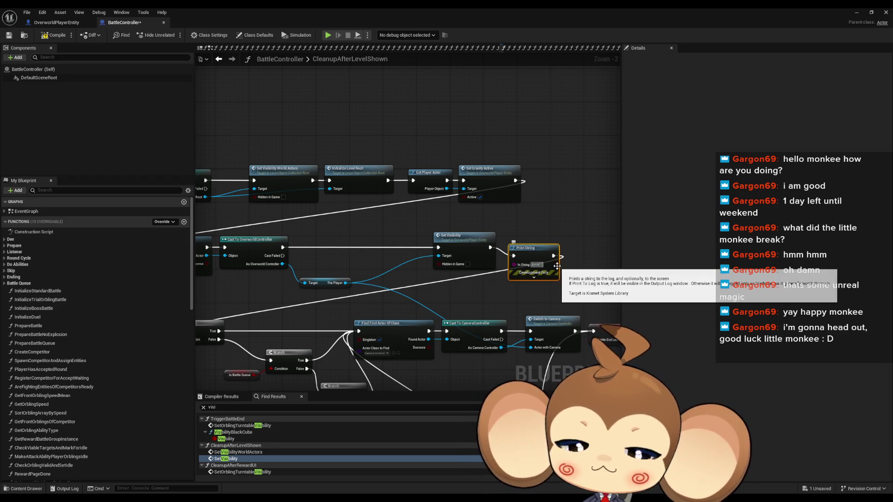
text(yes yes yes)
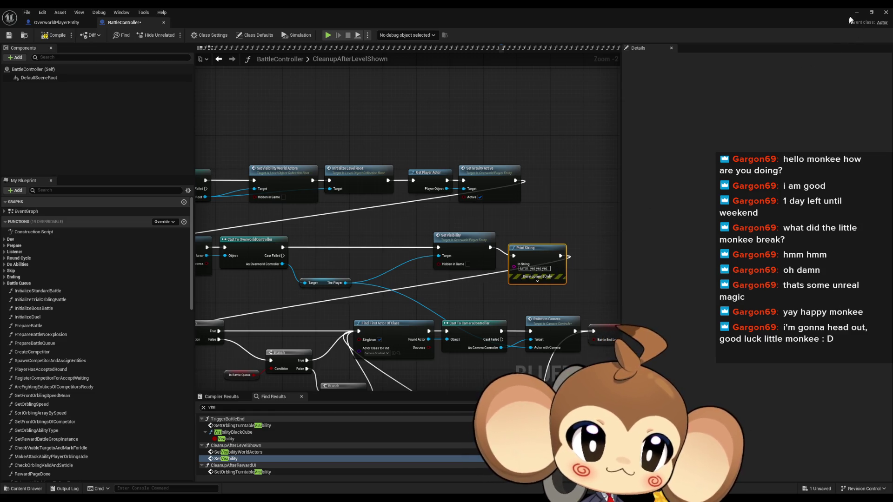
click(856, 13)
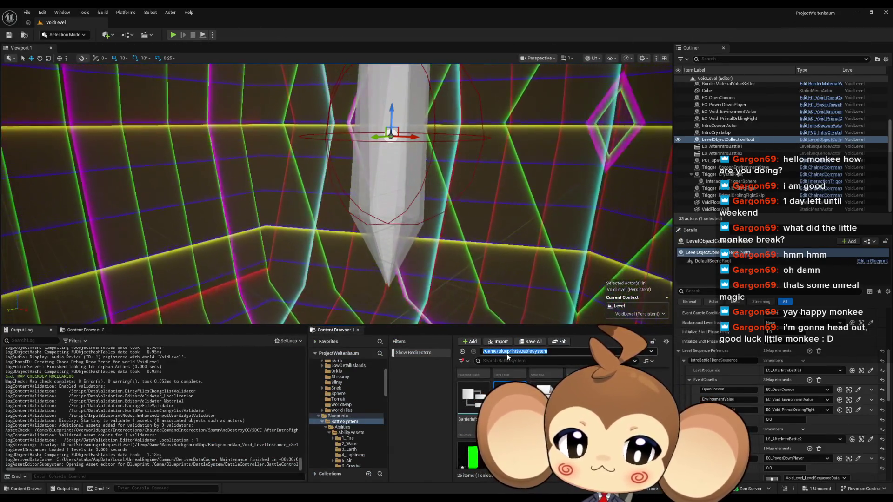
Step: Save the modified BattleController blueprint and start Play In Editor with Alt+P
click(508, 352)
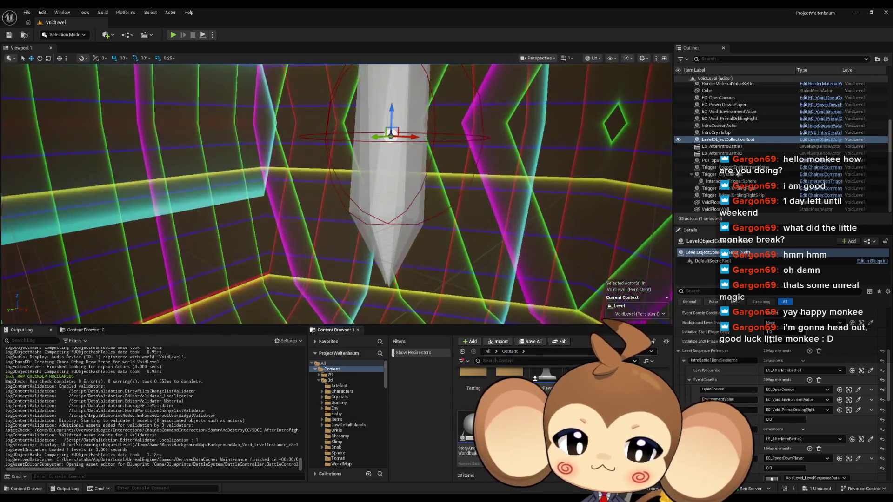
key(ctrl+shift+s)
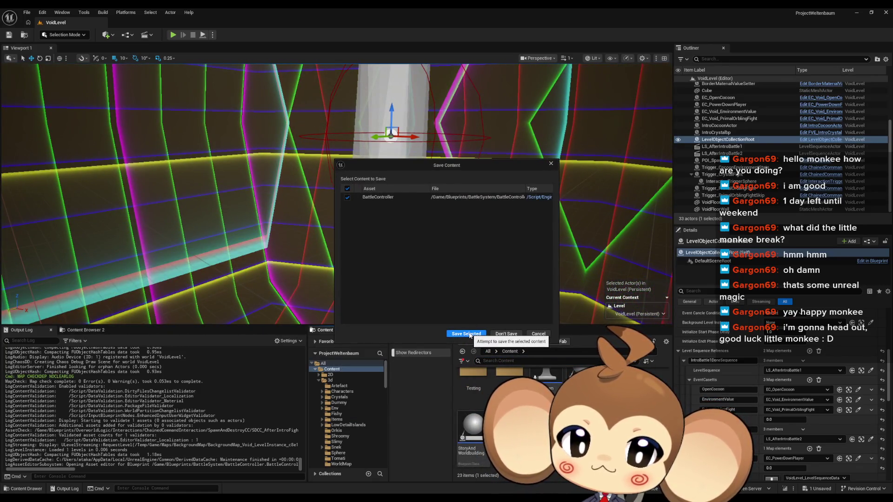
click(467, 334)
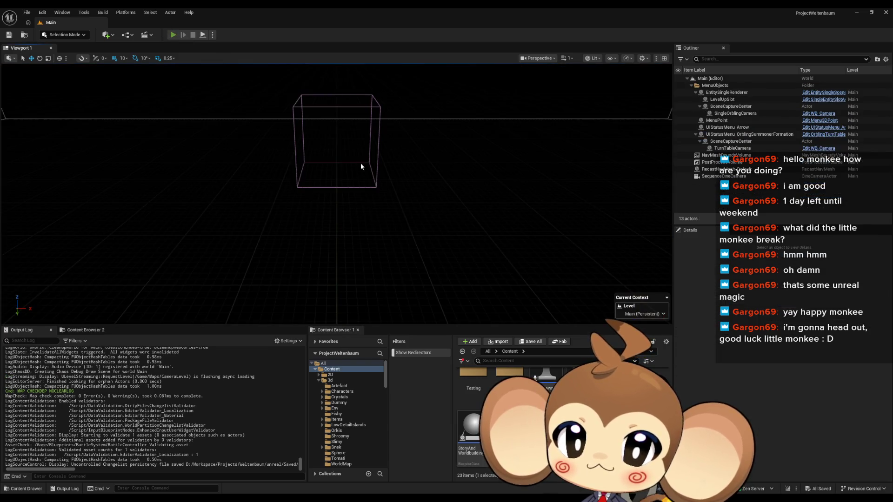
key(alt+p)
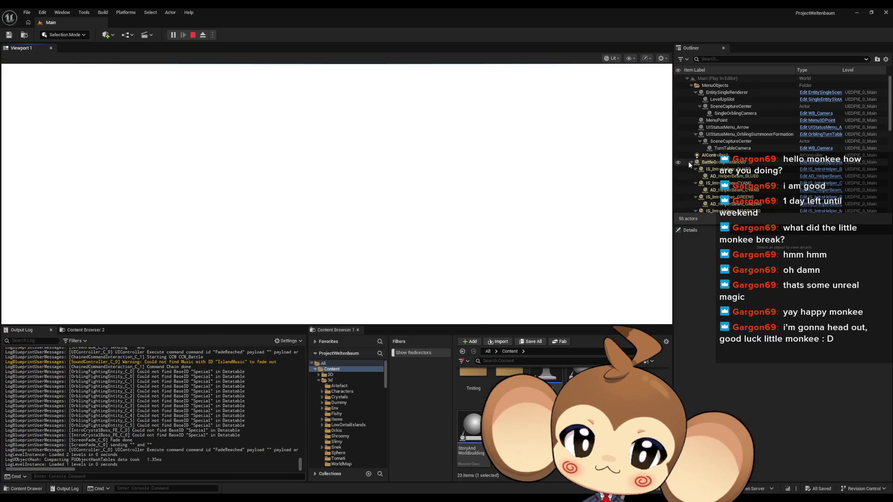
Step: Collapse BattleGroupInstance0 and BackgroundMap_Void, select PlayerAvatarArtefact0, and scroll through its Details
click(689, 161)
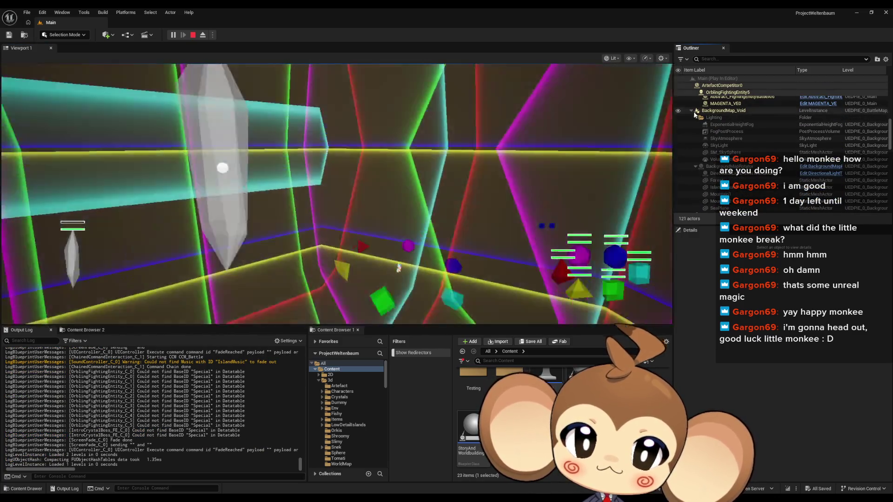
click(692, 112)
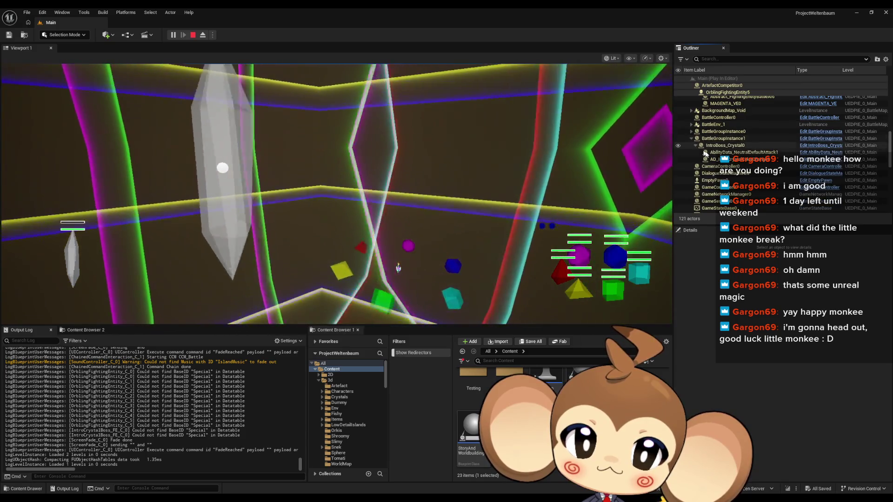
scroll(707, 156, down, 5)
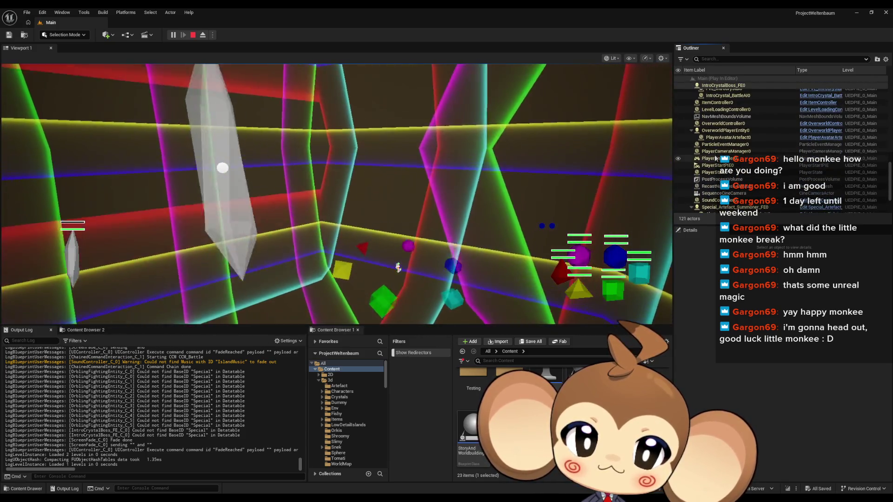
click(728, 138)
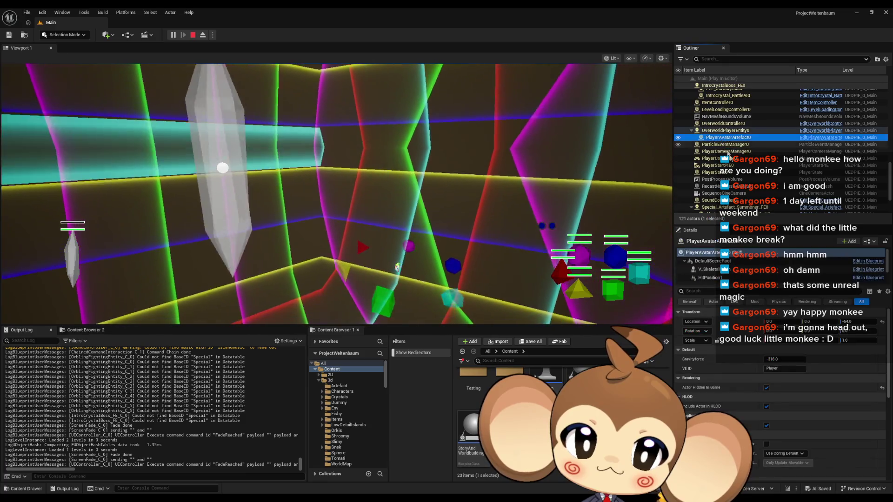
scroll(755, 381, down, 2)
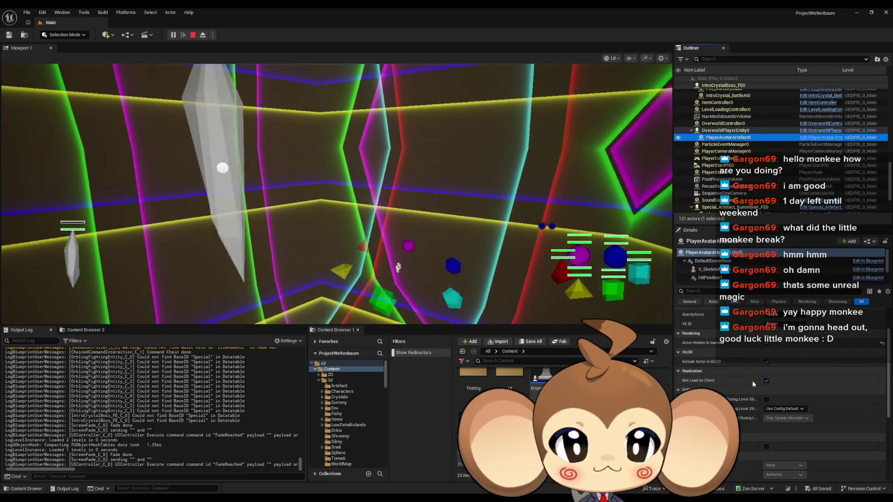
scroll(752, 381, down, 4)
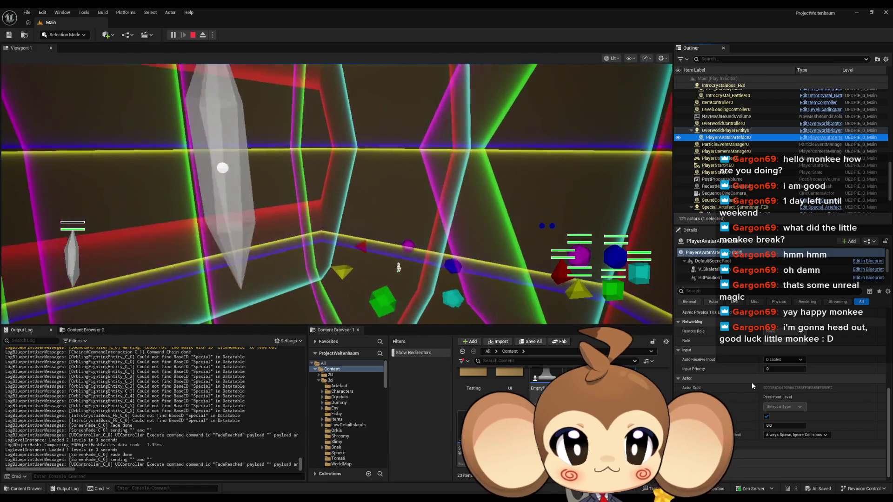
scroll(752, 382, up, 3)
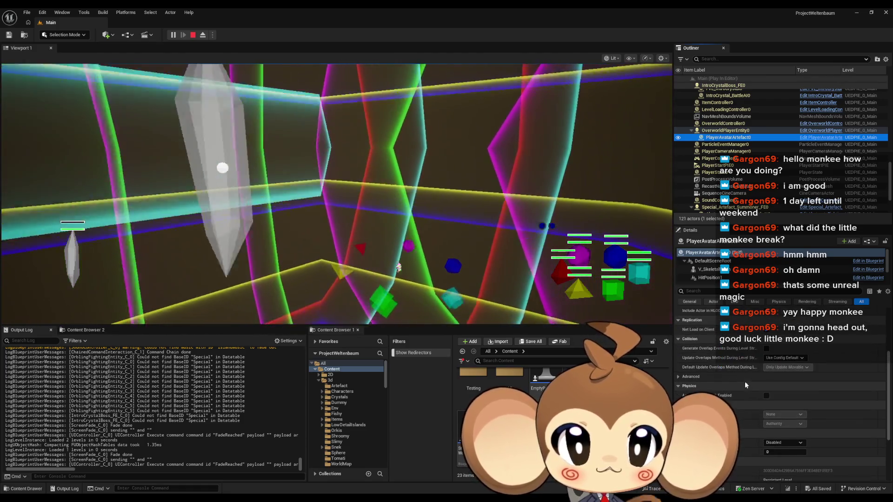
scroll(719, 386, up, 4)
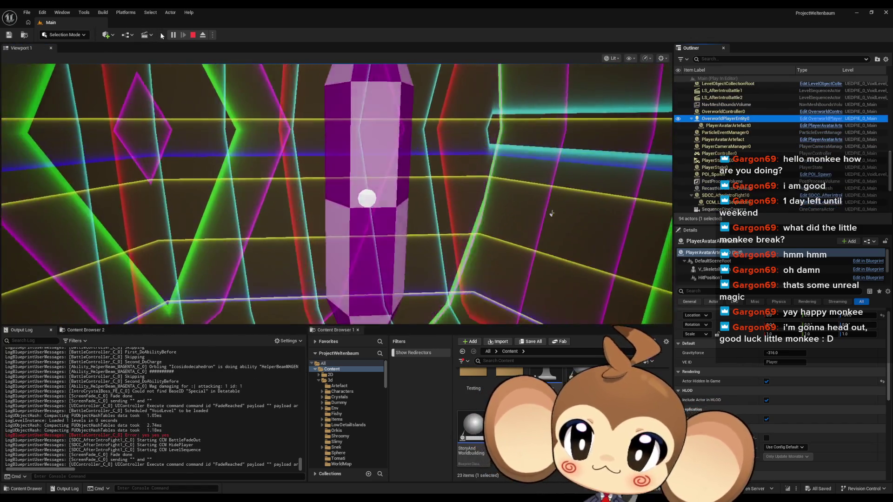
Step: Eject from the running game, copy PlayerAvatarArtefact's Rotation value, and stop the play session
click(175, 36)
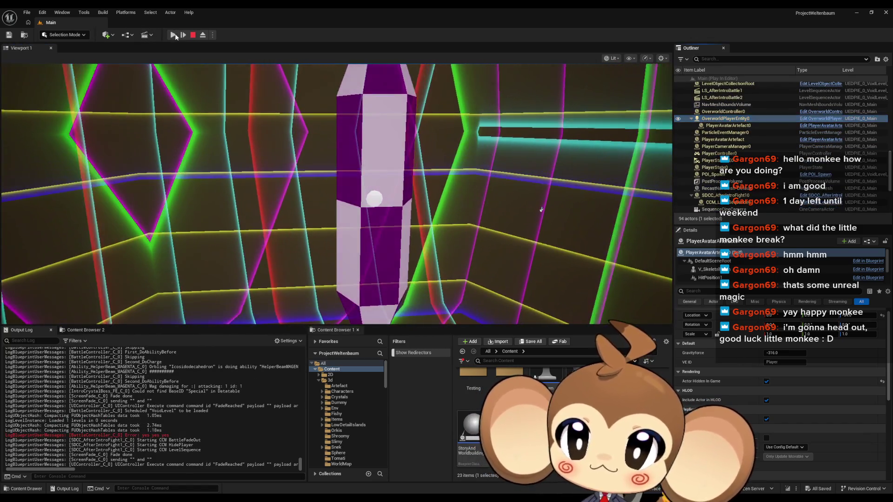
click(721, 127)
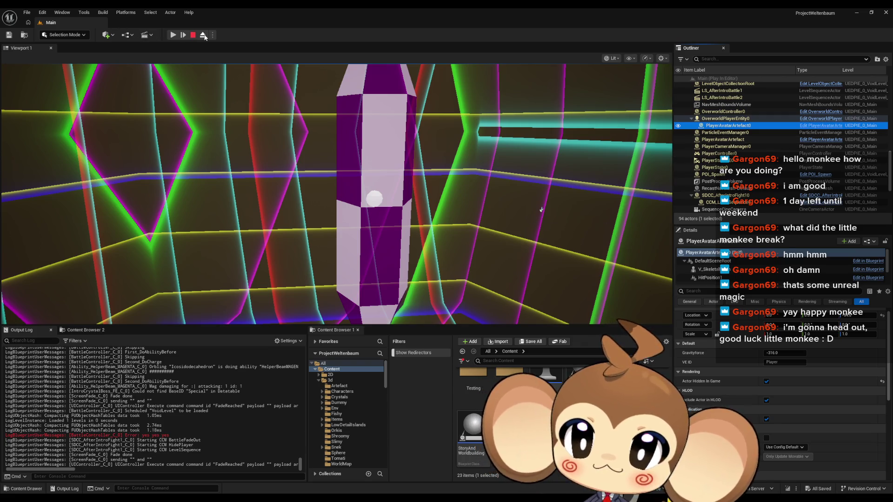
click(203, 35)
click(540, 209)
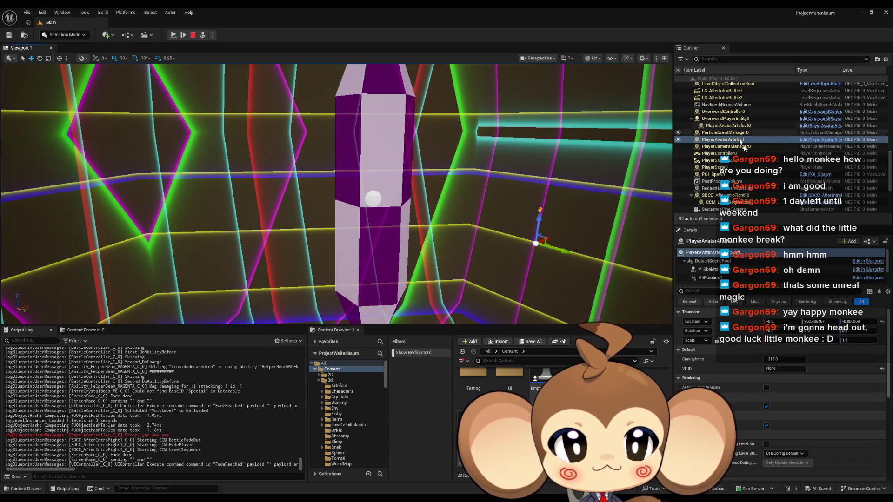
right_click(740, 331)
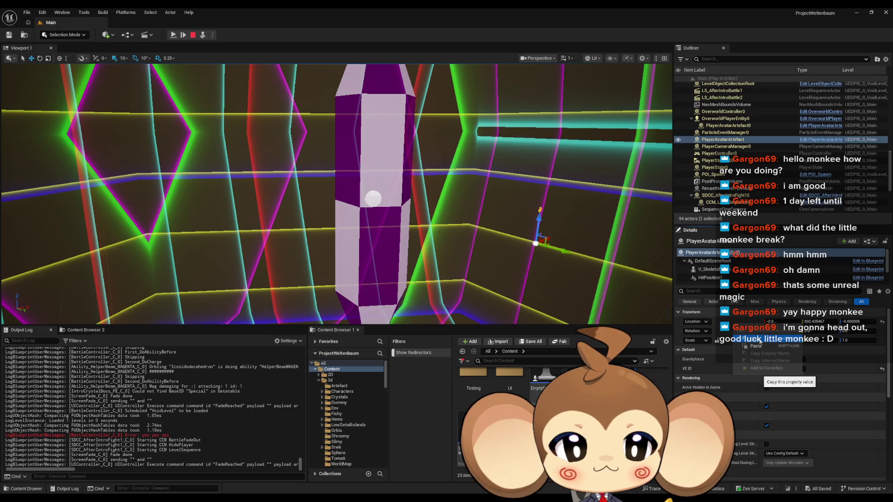
click(760, 342)
click(193, 35)
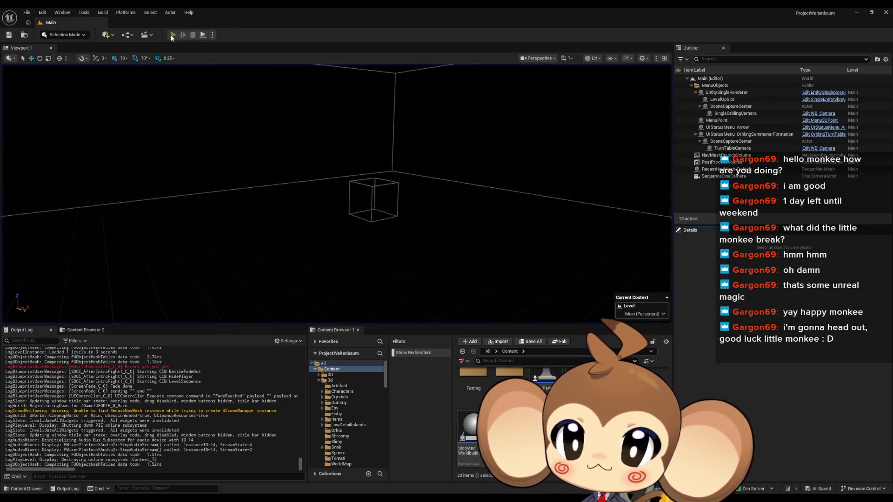
click(172, 35)
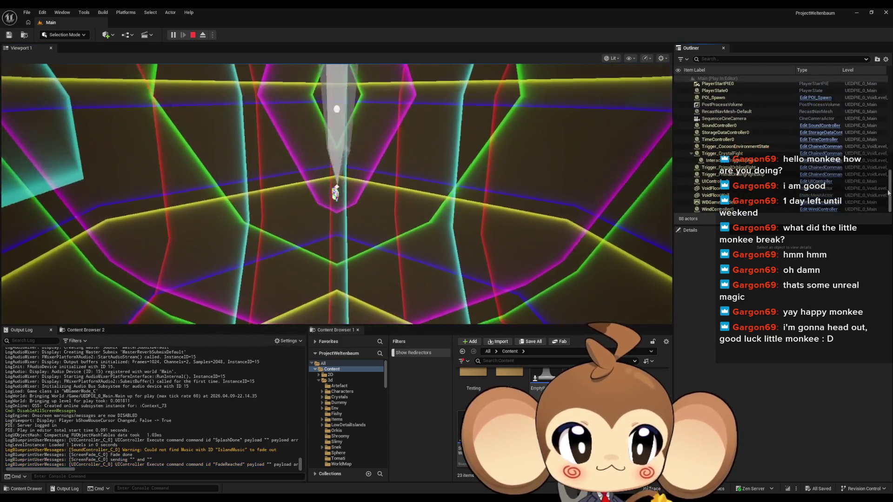
scroll(741, 150, down, 5)
scroll(740, 150, down, 4)
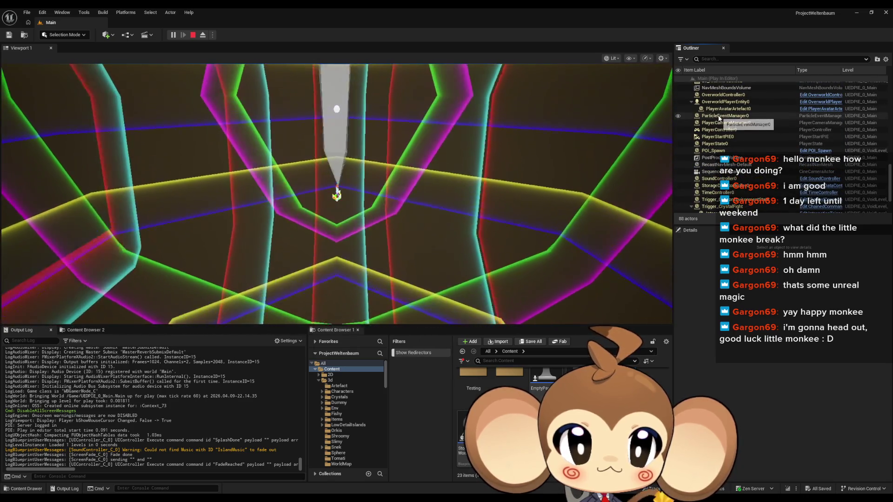
click(716, 104)
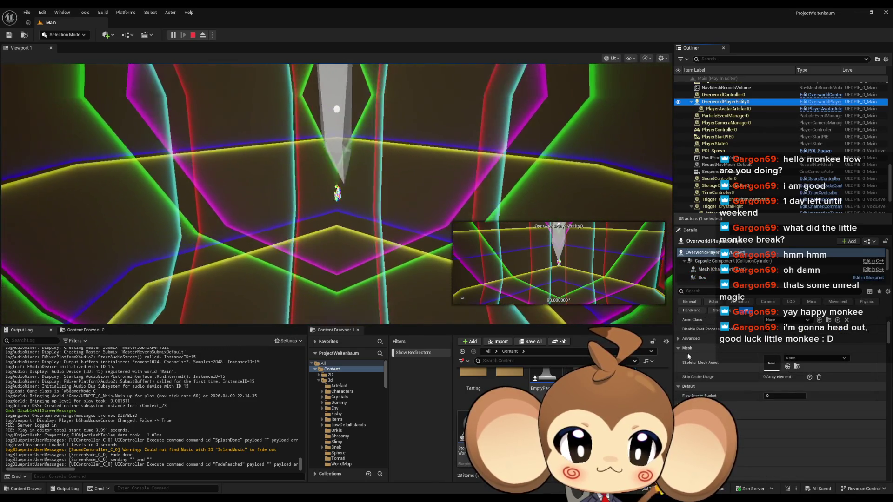
scroll(703, 339, up, 2)
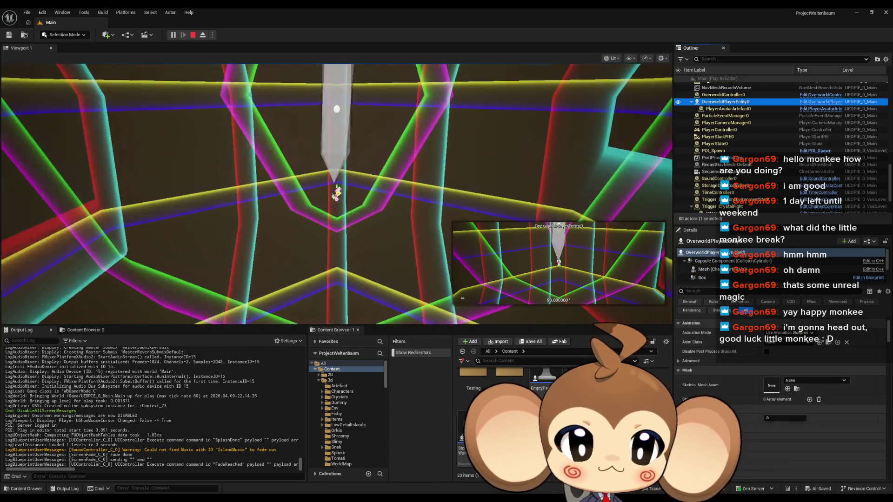
scroll(755, 376, up, 4)
scroll(755, 375, down, 10)
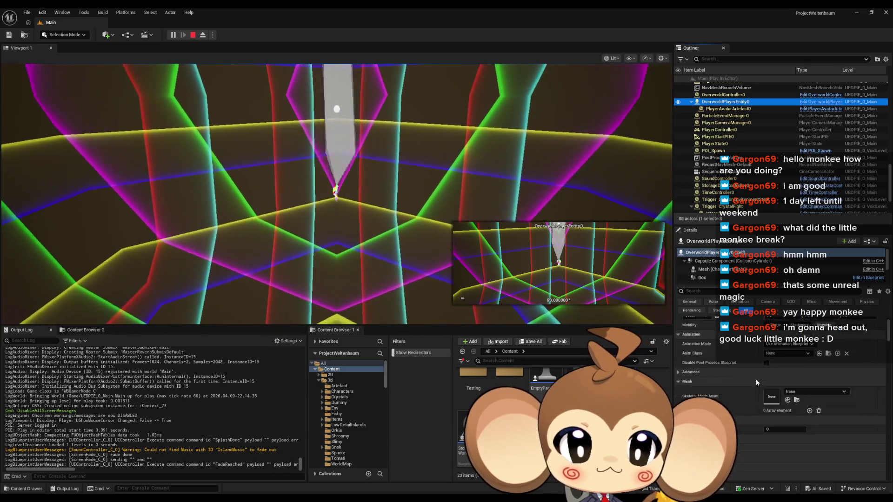
scroll(699, 353, down, 6)
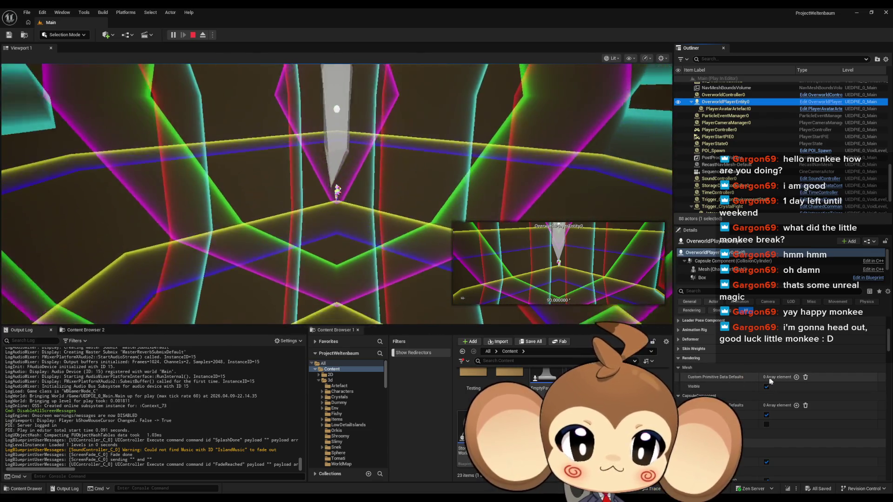
click(718, 109)
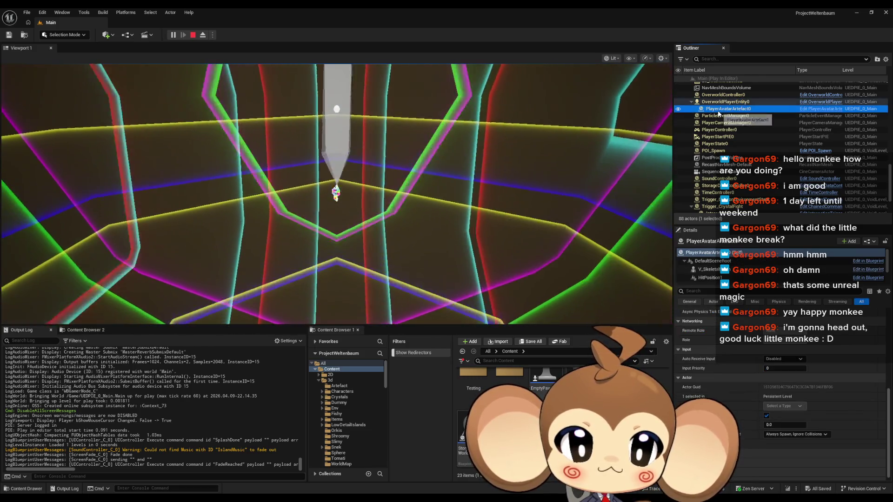
scroll(692, 396, down, 1)
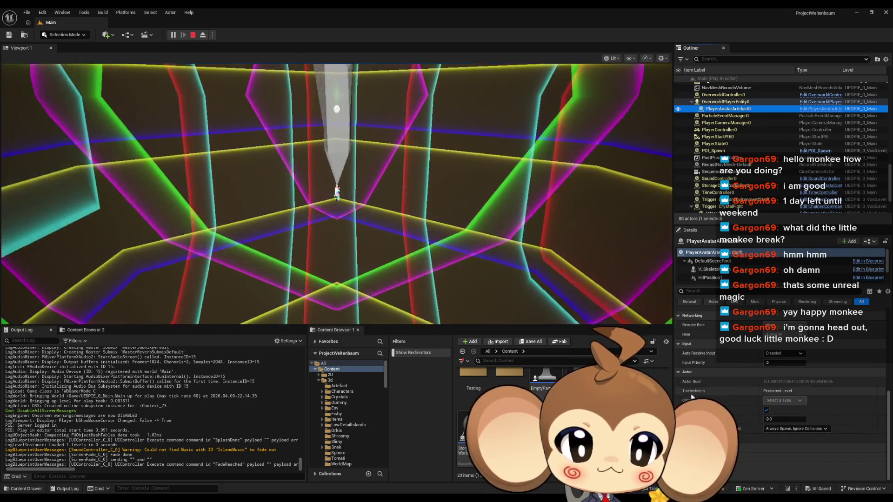
scroll(719, 374, up, 3)
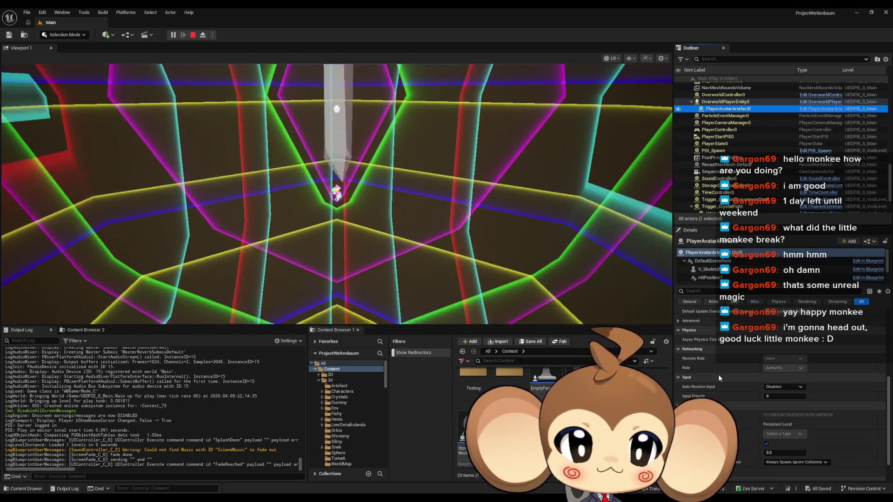
scroll(722, 386, down, 3)
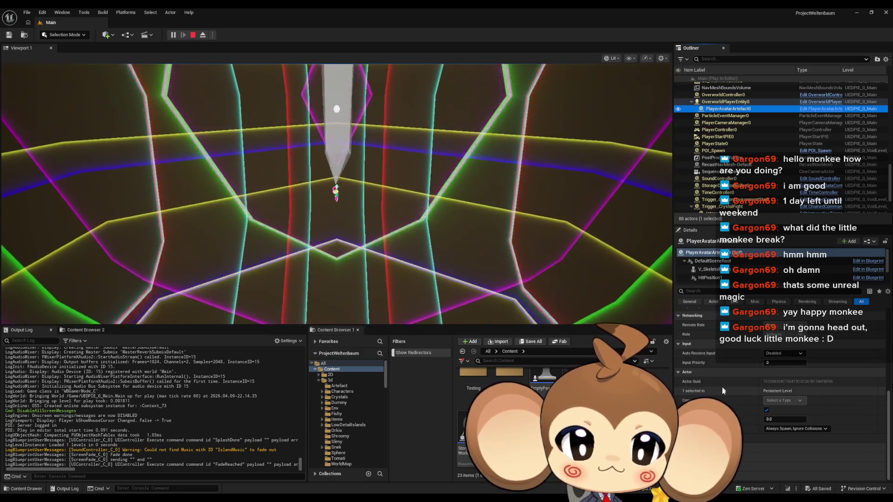
scroll(722, 387, up, 6)
scroll(722, 387, up, 7)
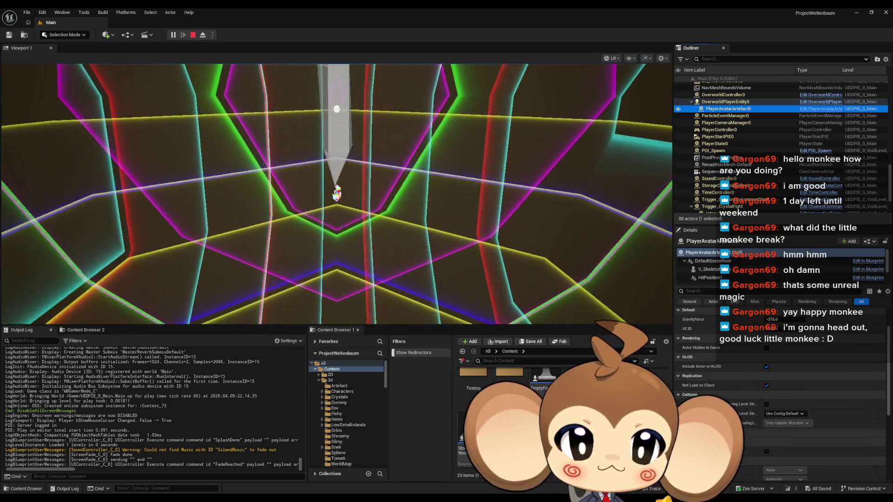
scroll(722, 387, up, 4)
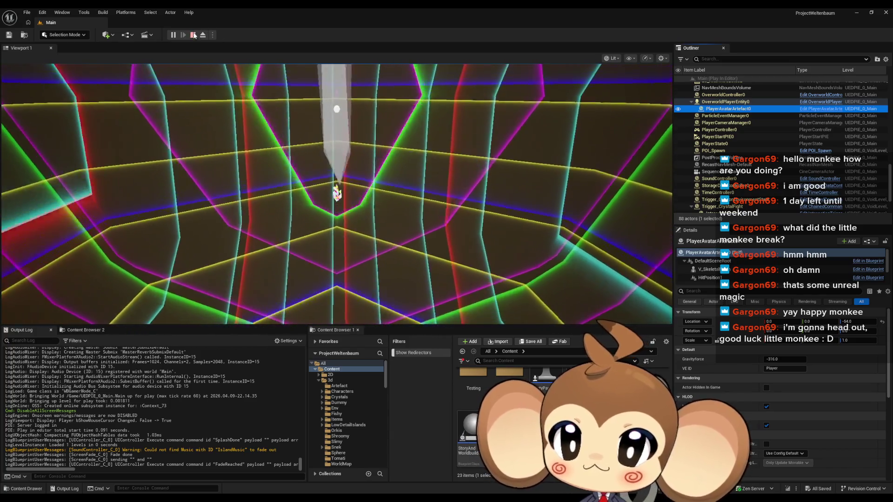
click(194, 36)
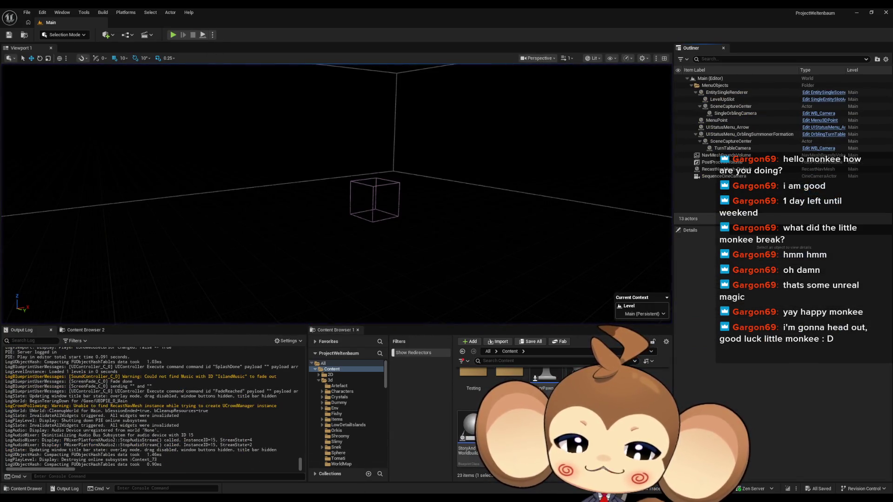
click(426, 468)
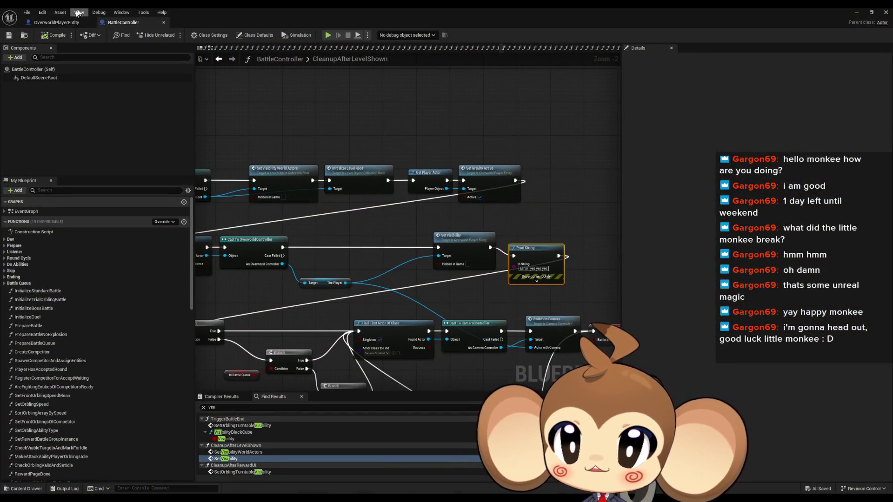
Step: Restore BattleController to a smaller window at lower left, return to the Void folder, and open EC_PowerDownPlayer
double_click(332, 7)
mouse_move(545, 103)
mouse_down()
mouse_move(376, 132)
mouse_move(209, 201)
mouse_up()
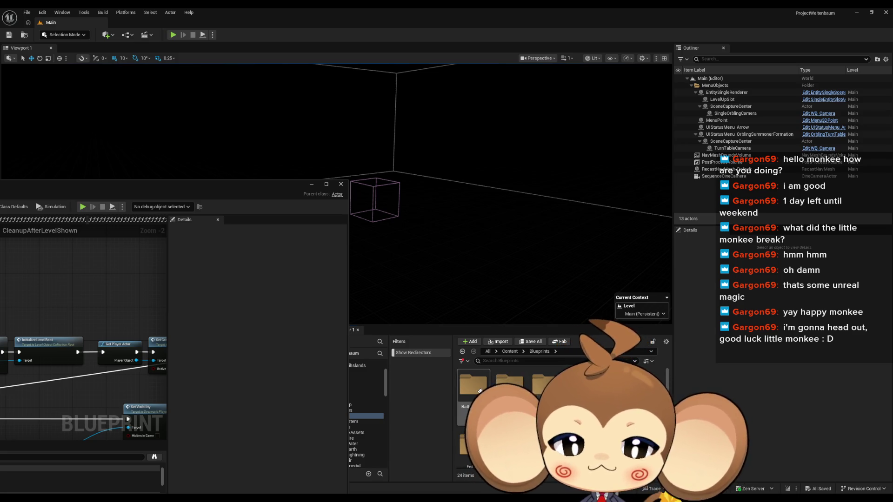
key(alt+Left)
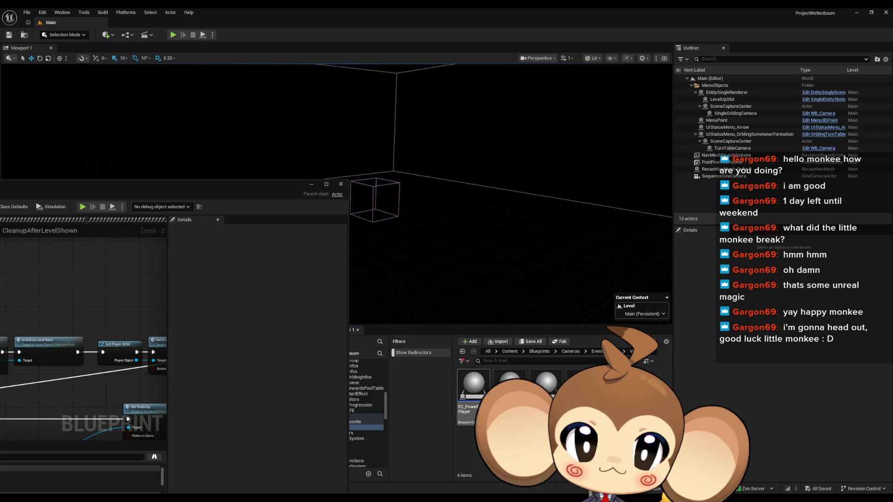
double_click(475, 396)
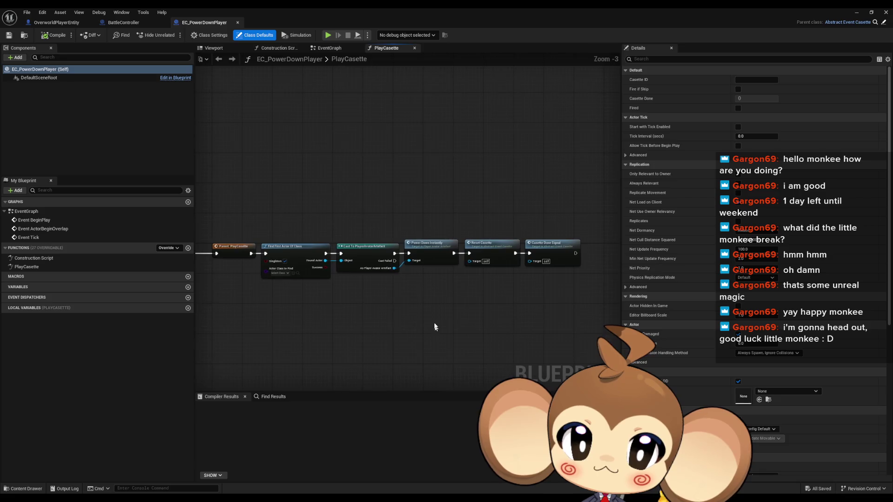
Step: Pan the PlayCasette graph and add a Get Player Actor node below the existing chain
drag(438, 295, 503, 295)
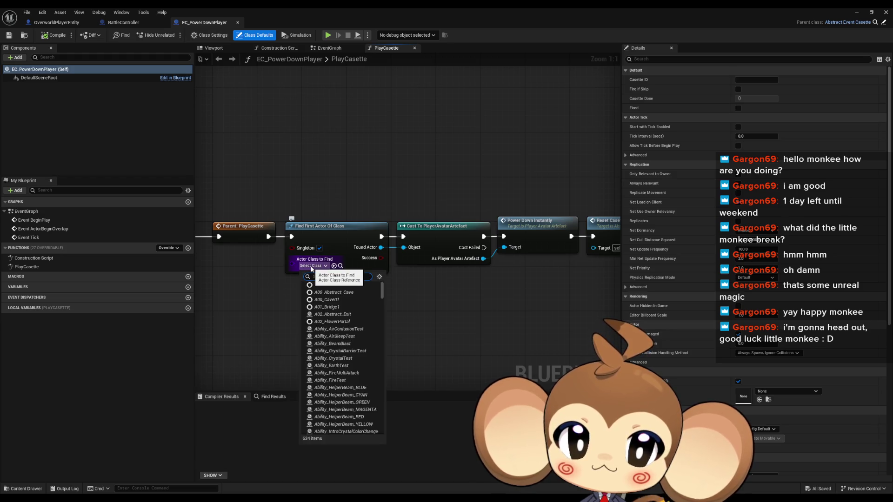
text(play)
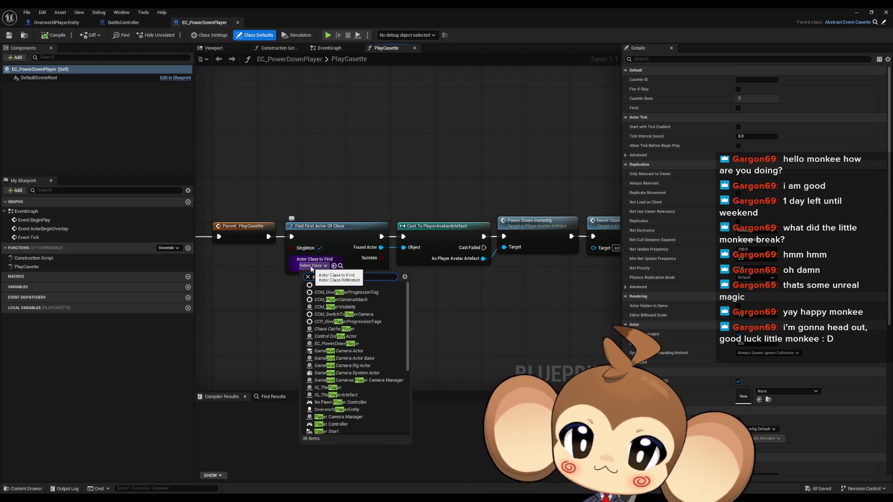
text(er av)
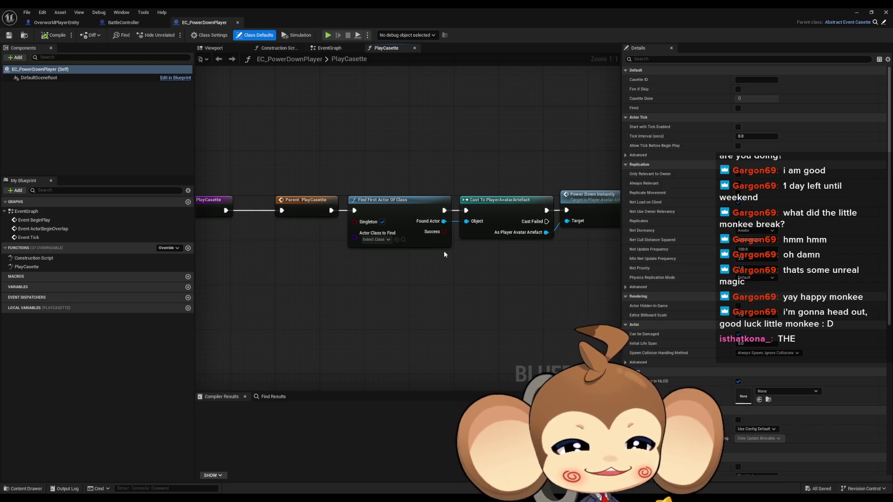
right_click(326, 307)
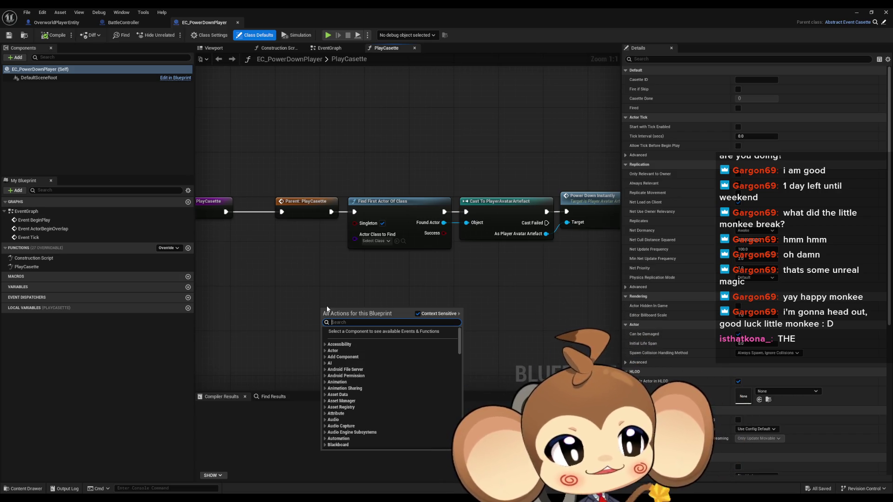
click(306, 290)
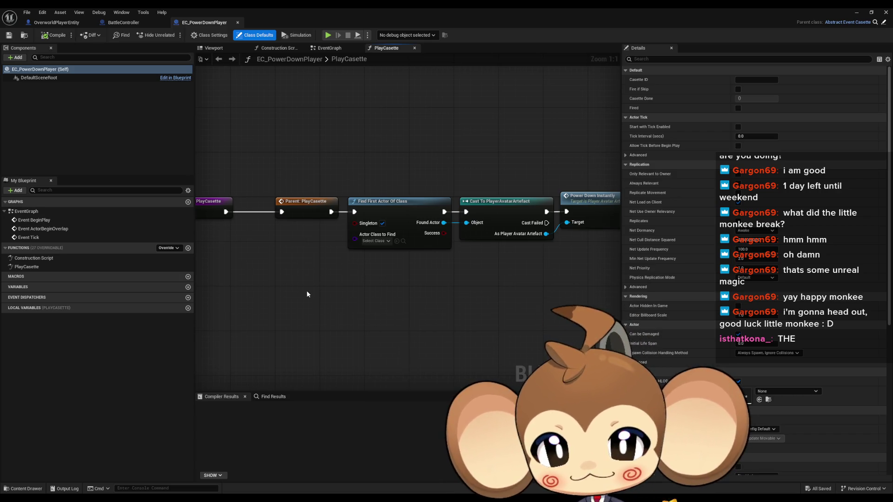
right_click(294, 303)
text(get player)
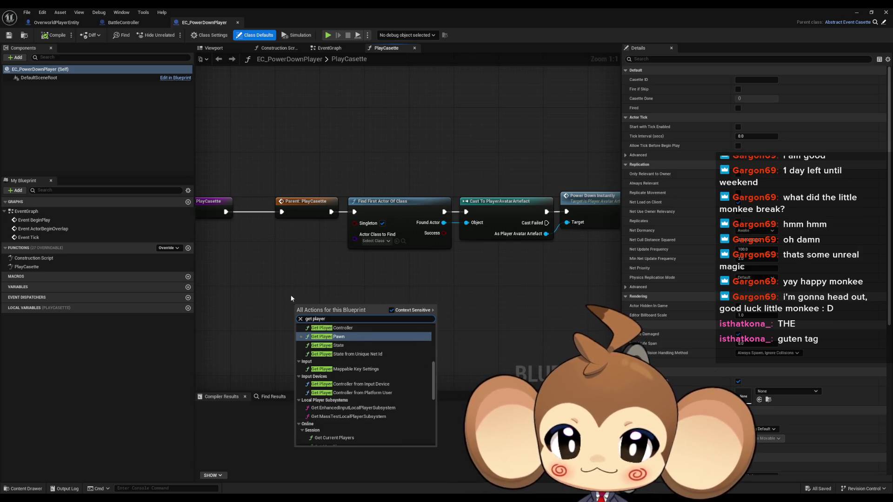
scroll(362, 381, up, 5)
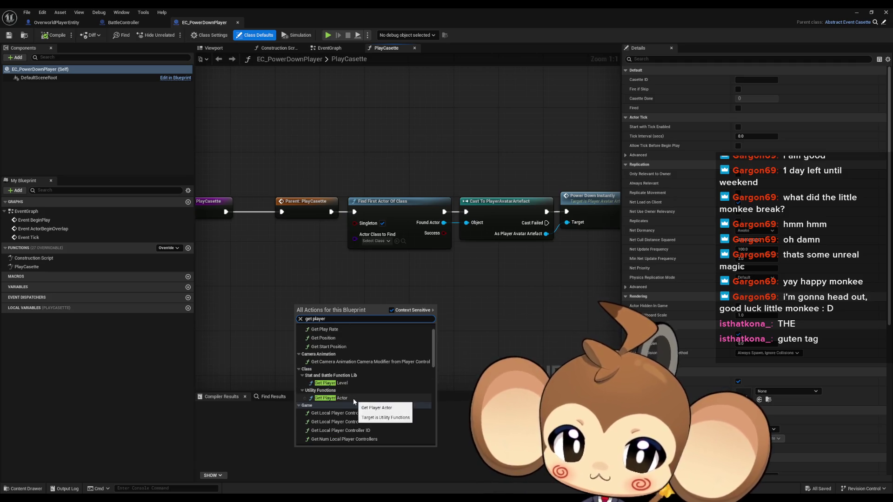
click(353, 398)
drag(343, 328, 402, 333)
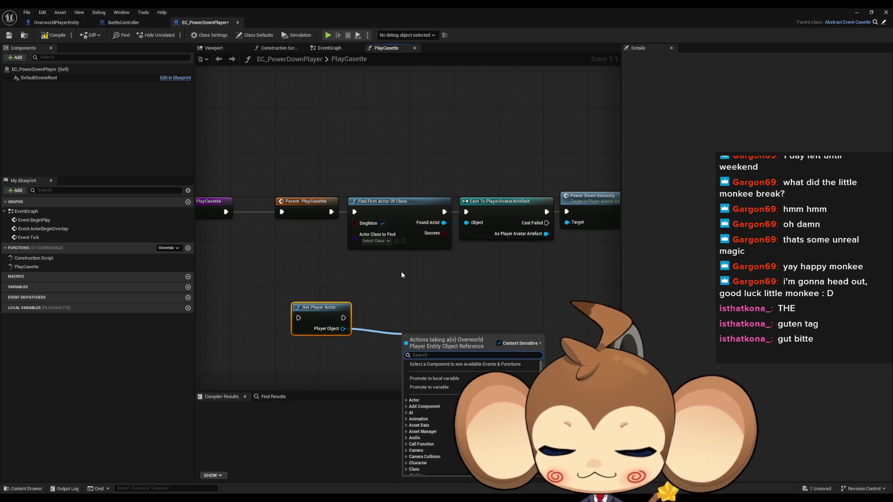
Step: Add a Player Avatar getter from Get Player Actor's Player Object pin
text(visua)
text(l)
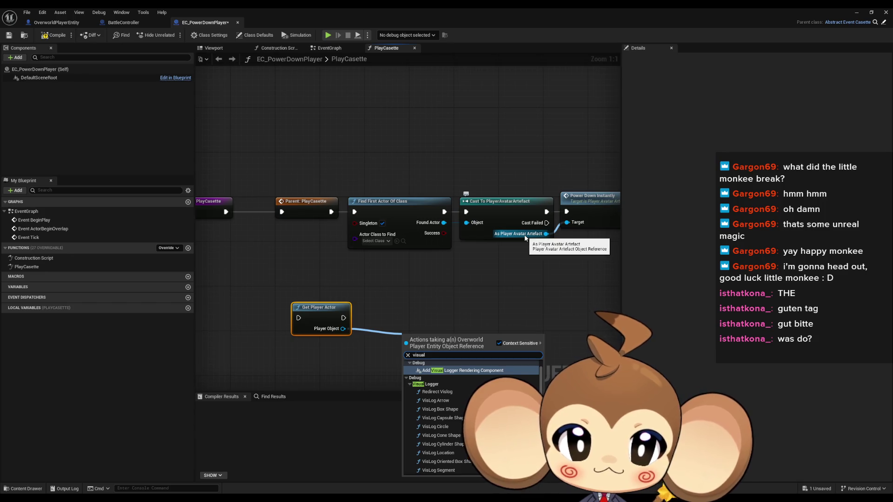
text( ac)
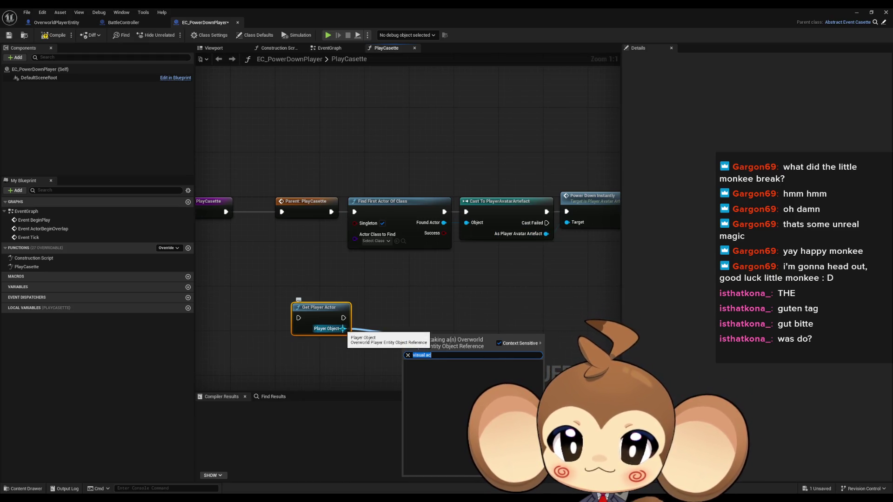
drag(344, 333, 412, 325)
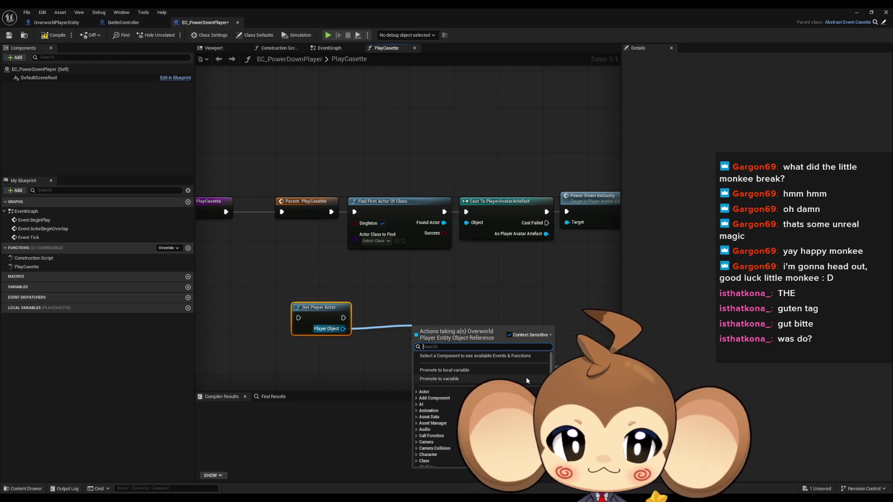
text(vis ent g)
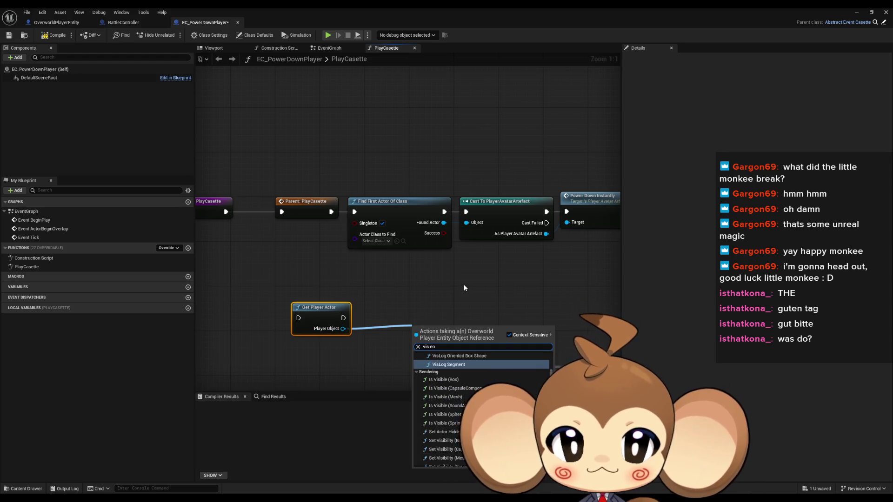
key(BackSpace)
key(BackSpace)
key(BackSpace)
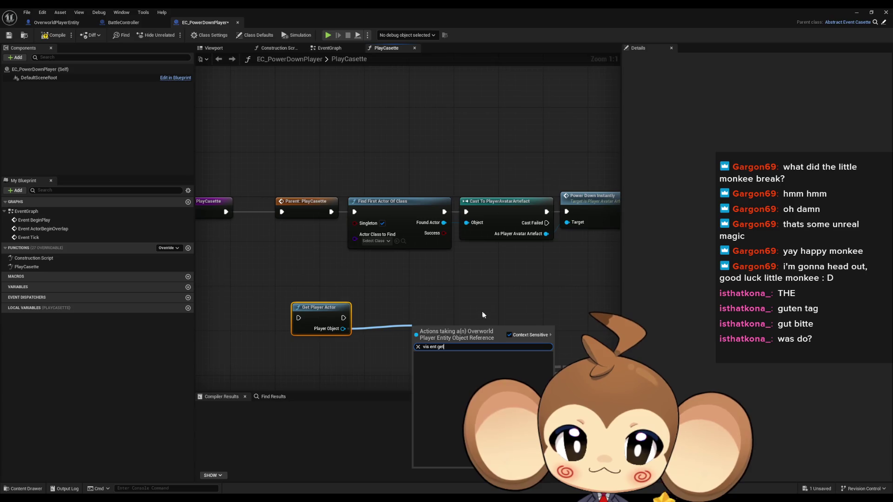
text(get)
scroll(483, 405, down, 15)
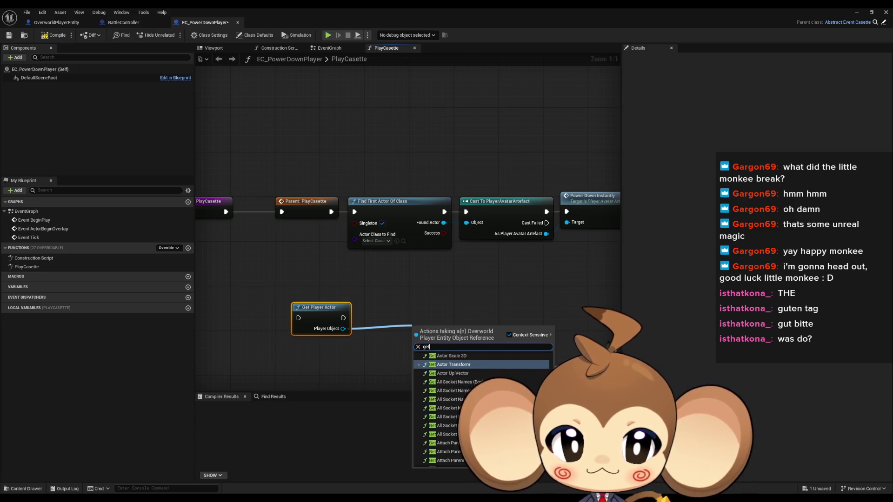
scroll(484, 409, up, 5)
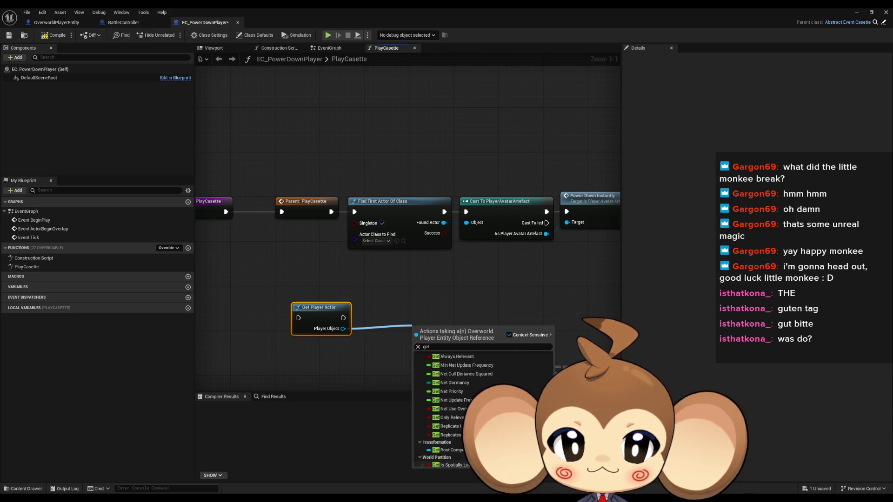
scroll(461, 418, up, 10)
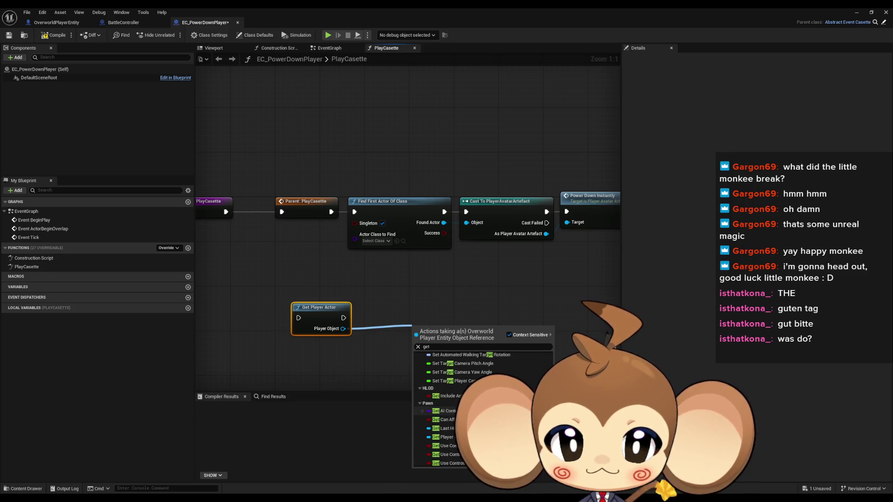
scroll(463, 404, up, 3)
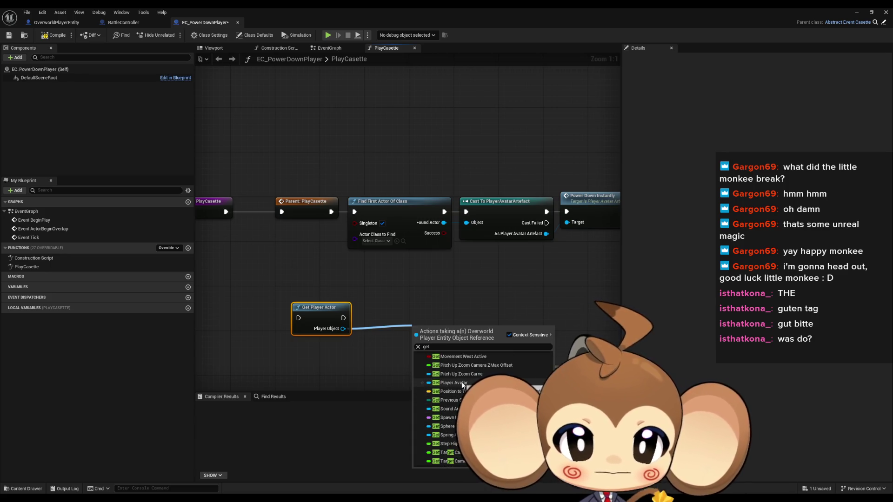
click(463, 384)
mouse_move(433, 334)
mouse_down()
mouse_move(427, 339)
mouse_move(403, 283)
mouse_up()
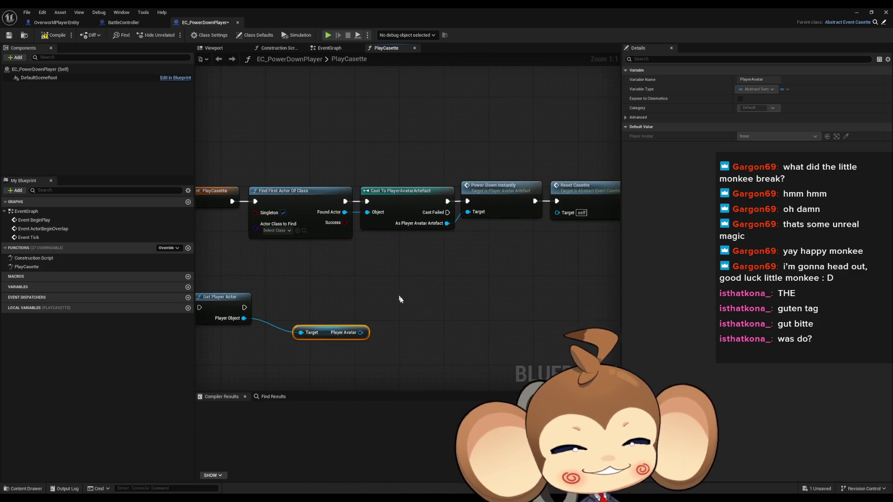
Step: Wire Player Avatar into the Cast To PlayerAvatarArtefact Object input and review the new wiring
drag(360, 332, 470, 219)
click(469, 218)
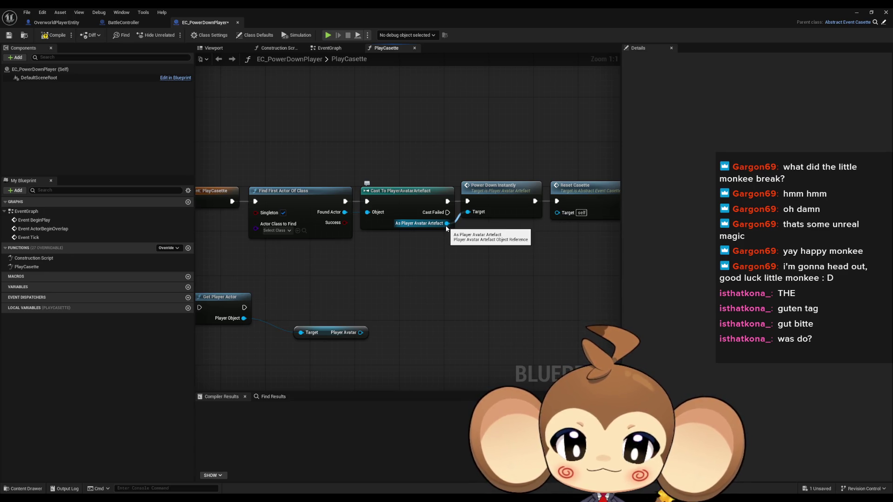
drag(360, 332, 367, 212)
drag(415, 290, 545, 269)
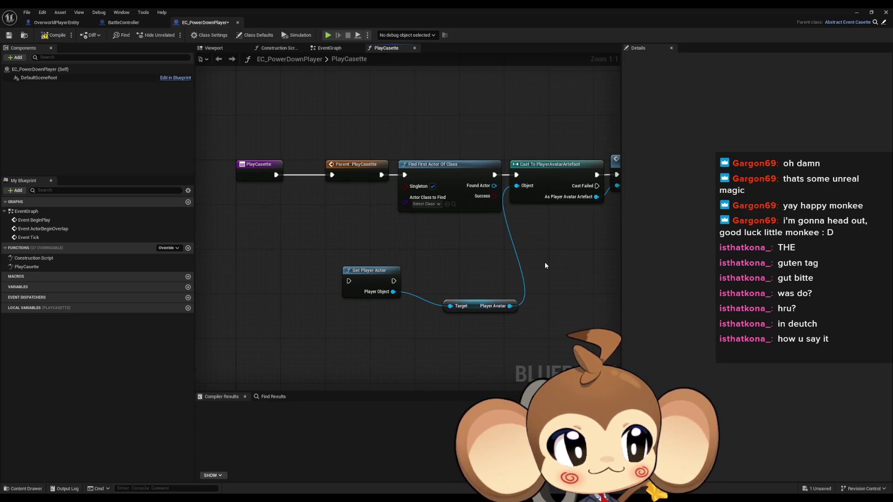
scroll(496, 249, down, 1)
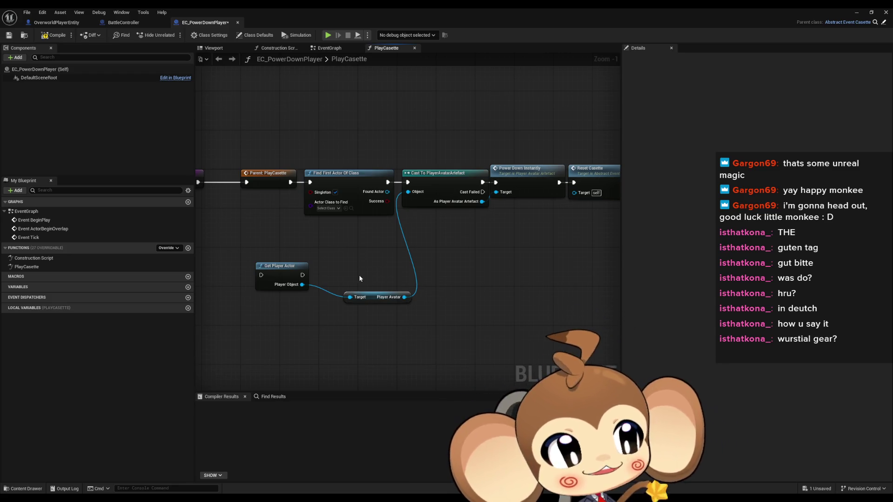
drag(393, 282, 404, 253)
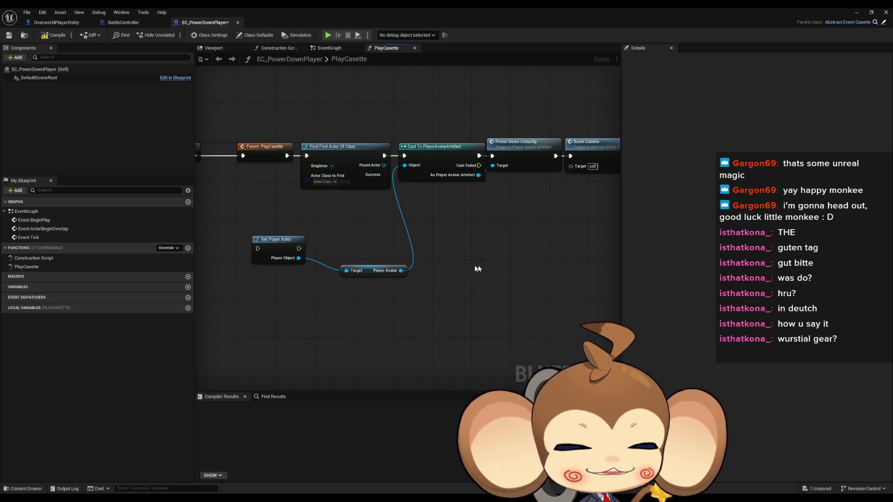
scroll(469, 268, down, 1)
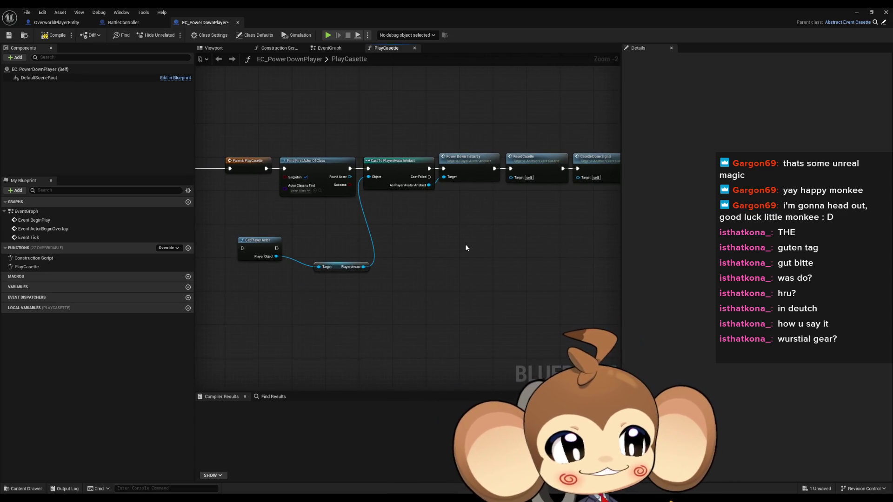
drag(465, 245, 505, 230)
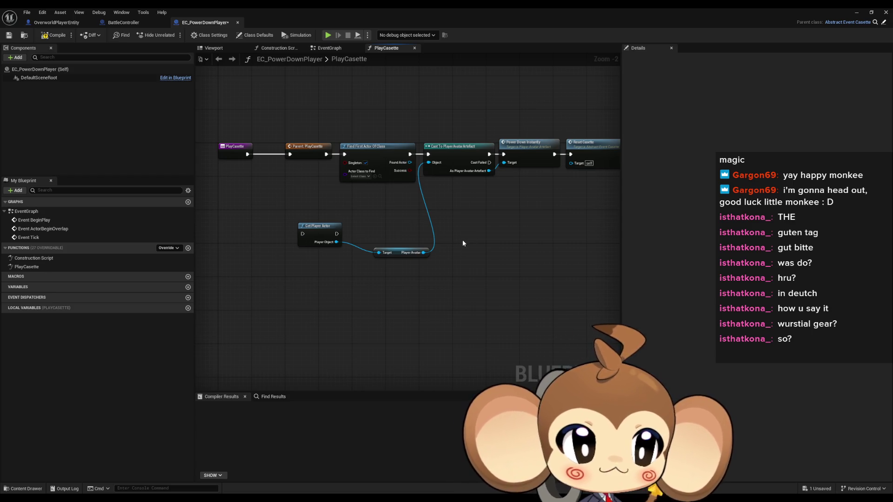
mouse_move(315, 228)
mouse_down()
mouse_move(318, 246)
mouse_move(347, 234)
mouse_up()
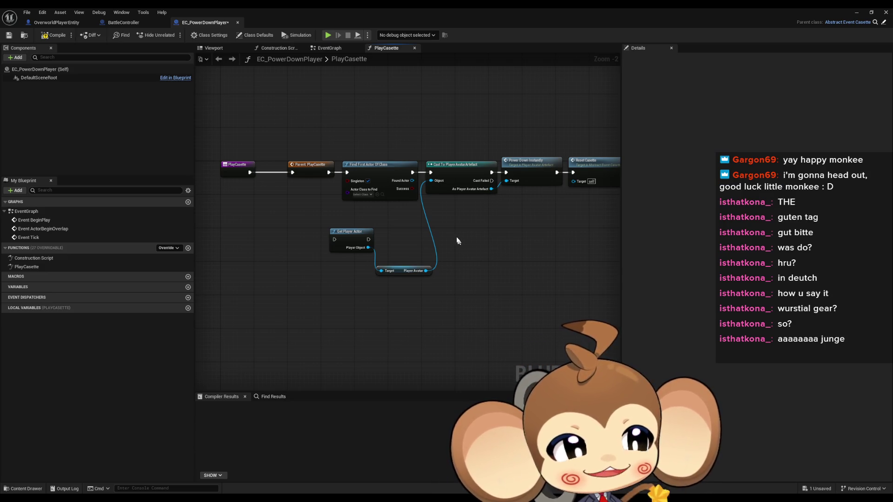
scroll(462, 259, down, 1)
scroll(389, 262, up, 2)
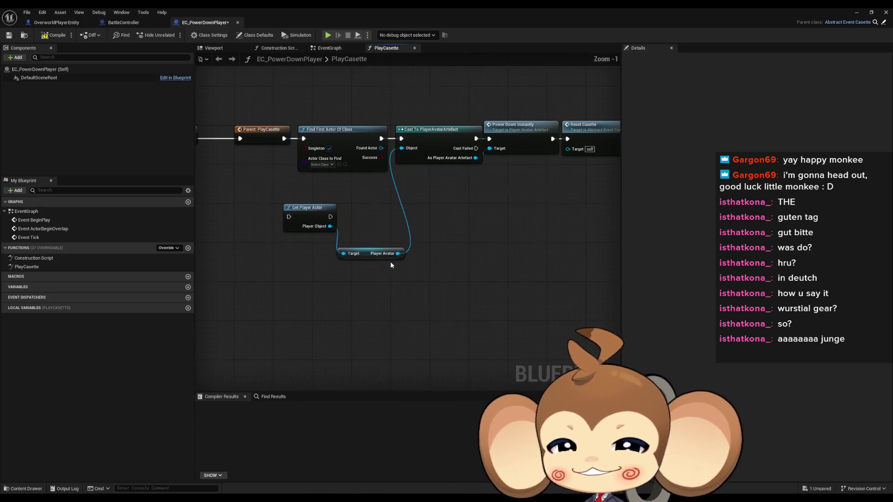
scroll(462, 273, up, 1)
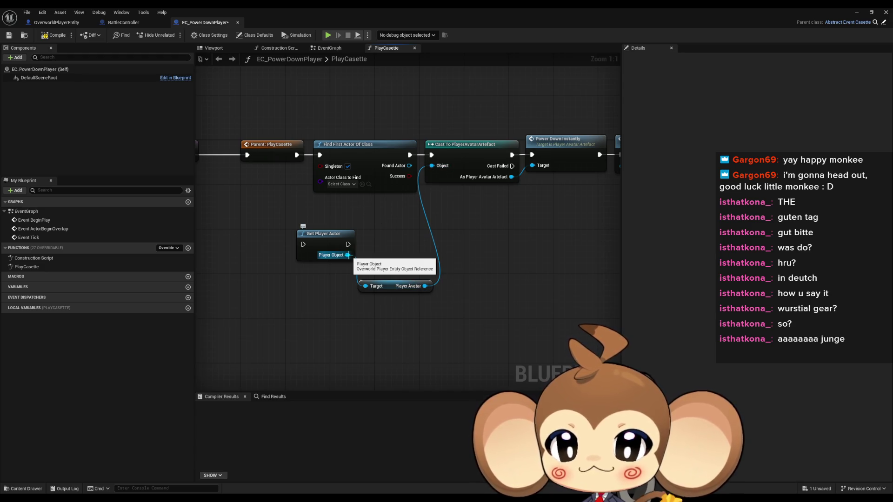
drag(350, 255, 384, 336)
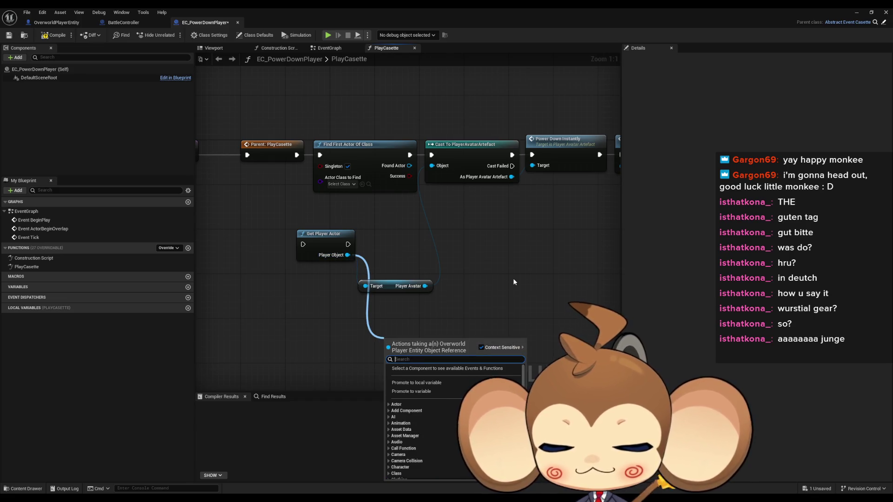
Step: Add a Set Actor Location node driven by Get Player Actor's Player Object
text(set loca)
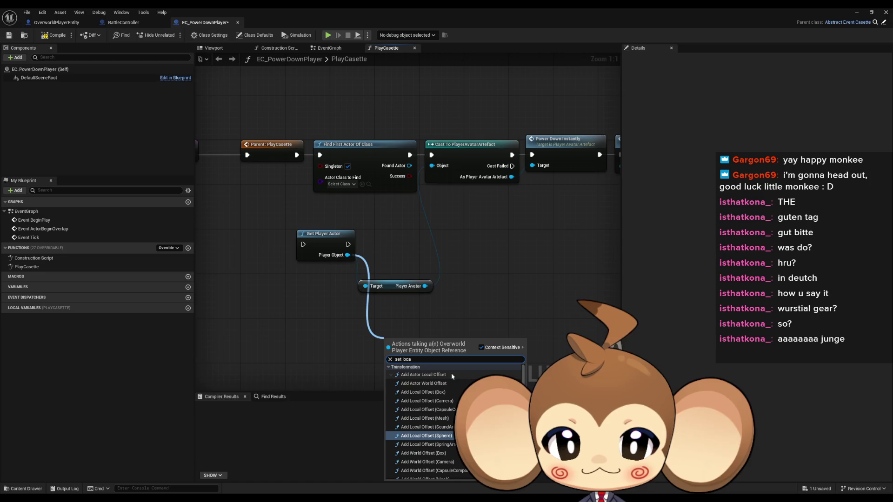
scroll(433, 418, down, 2)
scroll(429, 428, down, 3)
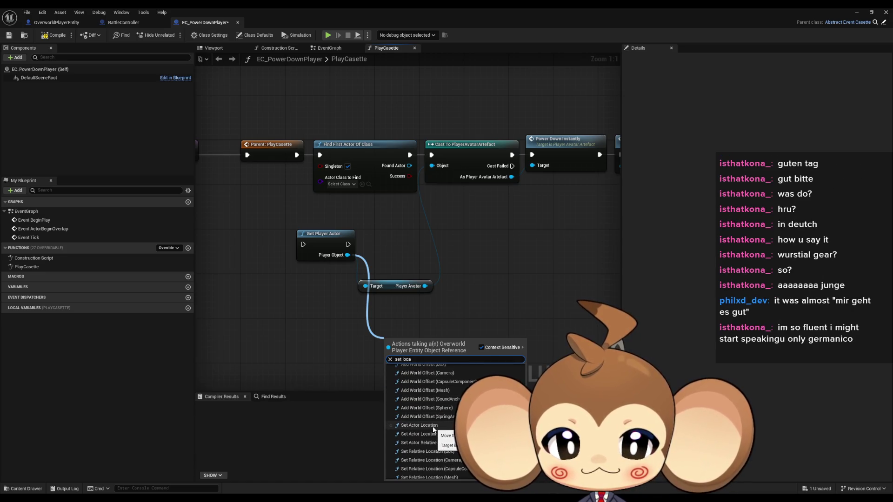
click(429, 427)
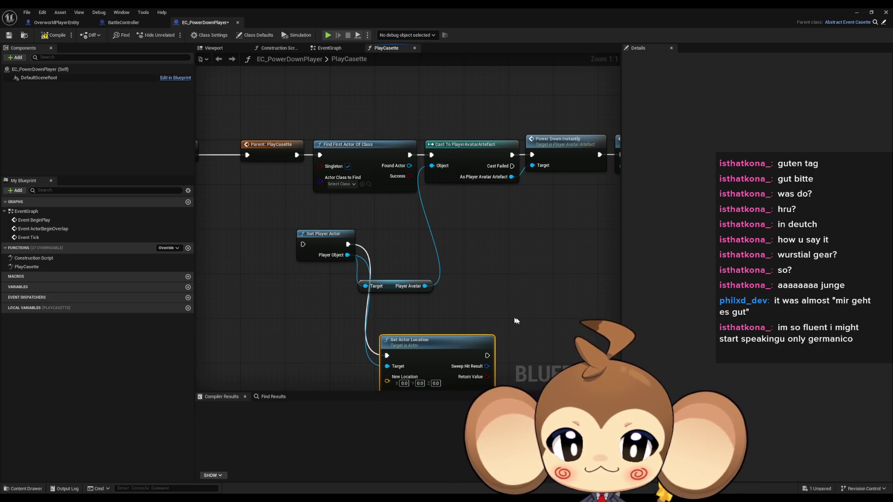
drag(536, 334, 504, 249)
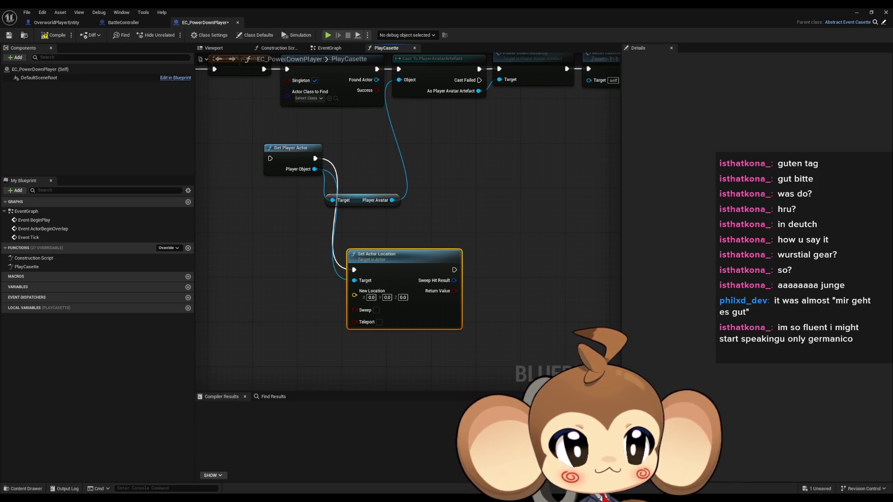
Step: Set New Location to Y 902.435467 and Z -0.000009, using the value saved in Notepad
key(alt+Tab)
drag(256, 198, 350, 185)
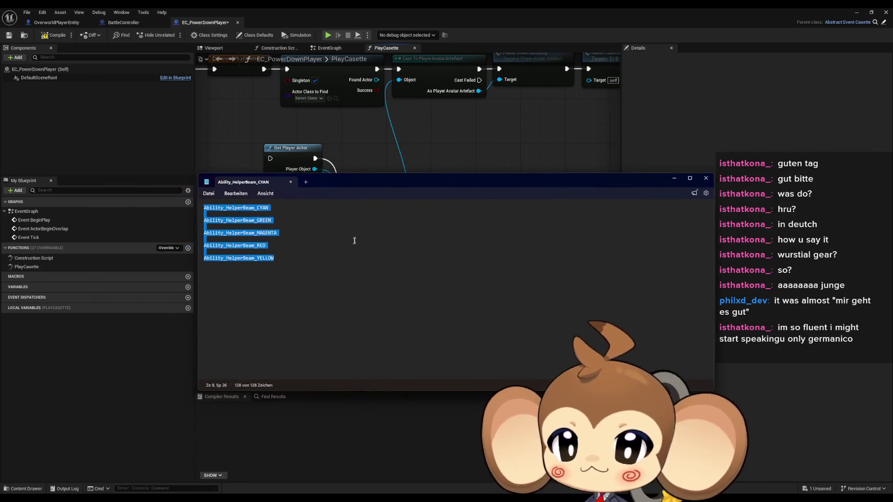
text((X=-0.000000,Y=902.435467,Z=-0.000009))
key(alt+Tab)
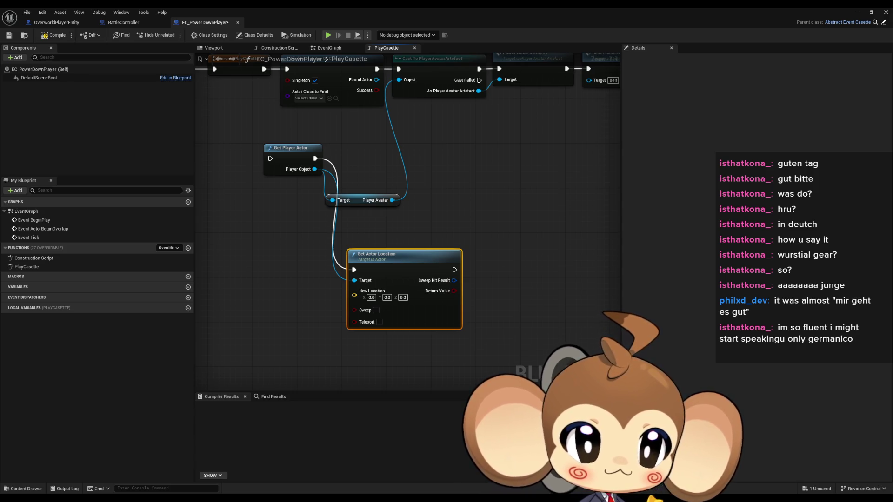
click(387, 298)
text(902.435467)
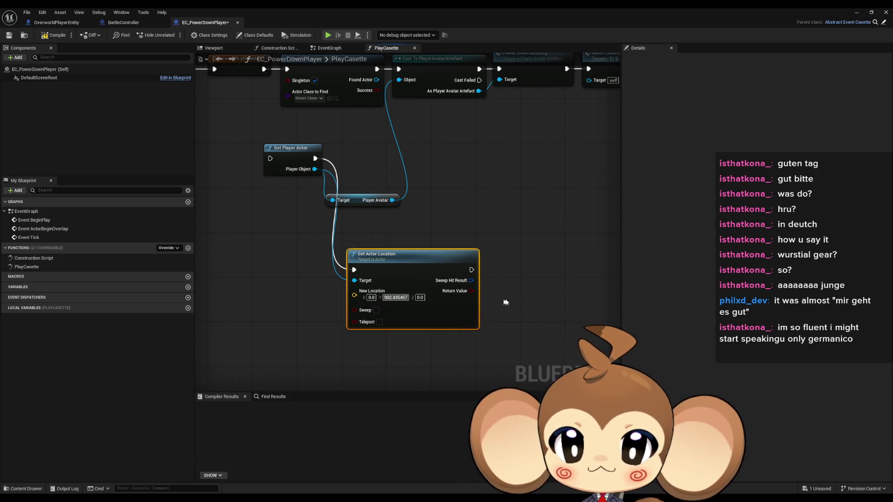
click(504, 300)
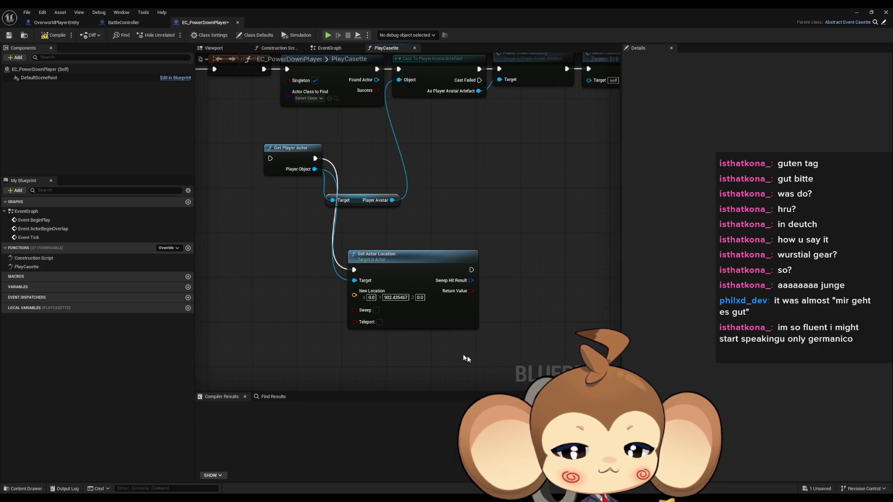
drag(420, 297, 421, 297)
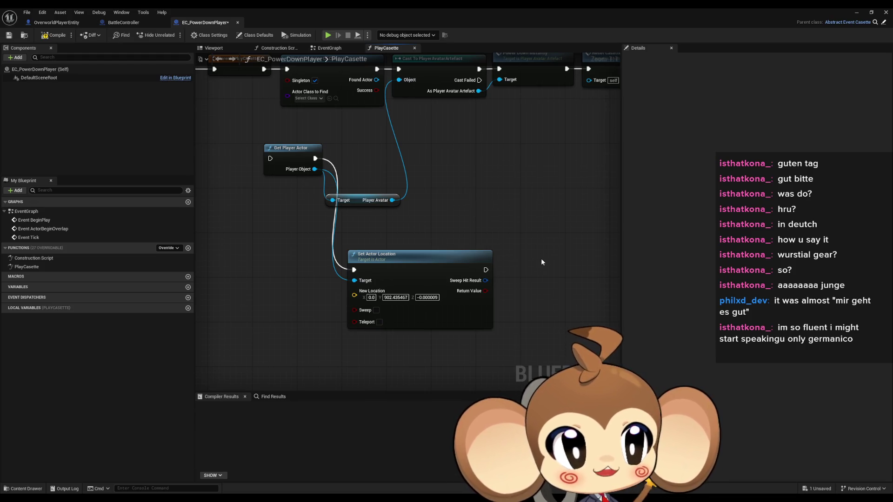
scroll(551, 264, down, 1)
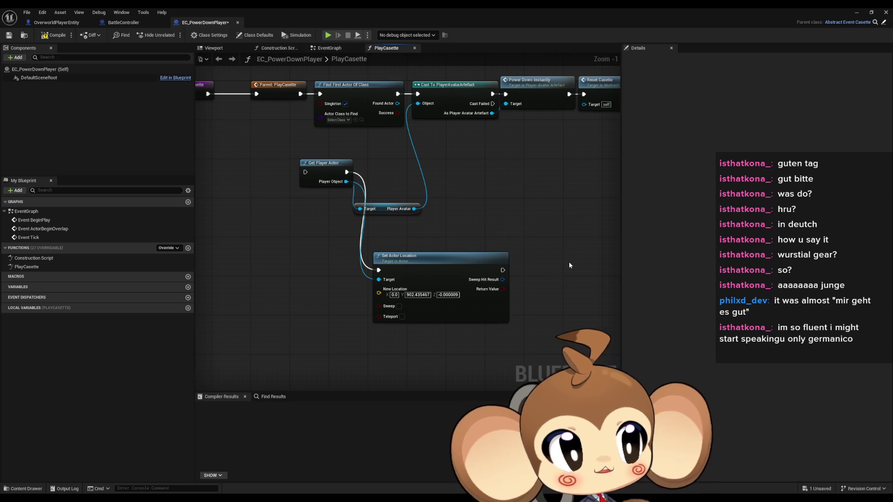
drag(569, 265, 554, 296)
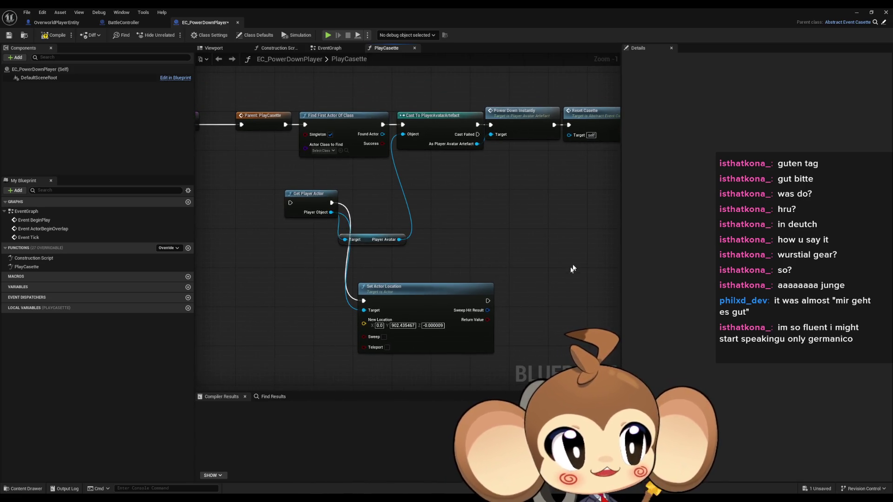
scroll(520, 241, down, 2)
drag(531, 249, 454, 303)
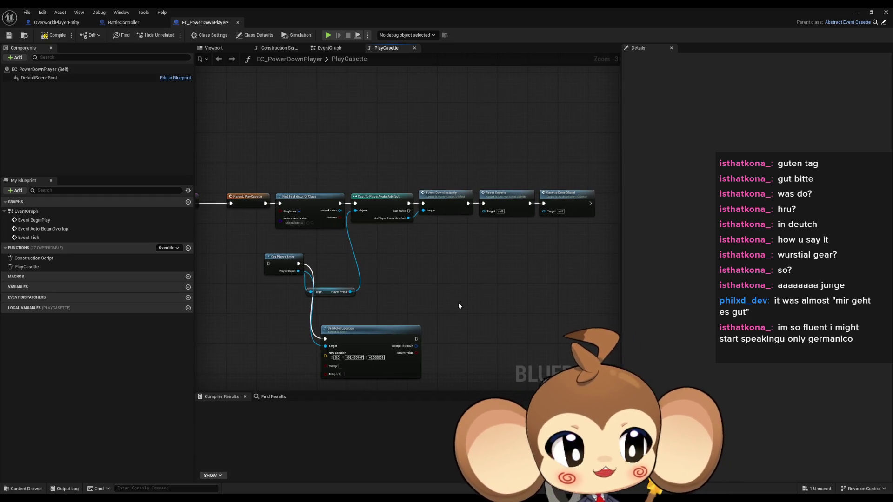
mouse_move(453, 315)
mouse_down()
mouse_move(306, 246)
mouse_move(286, 317)
mouse_up()
scroll(423, 290, up, 1)
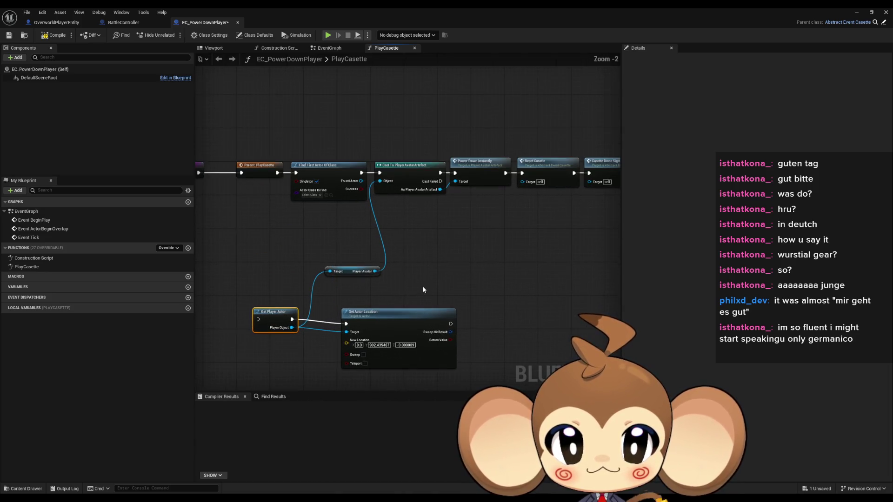
drag(430, 300, 428, 265)
drag(396, 293, 370, 288)
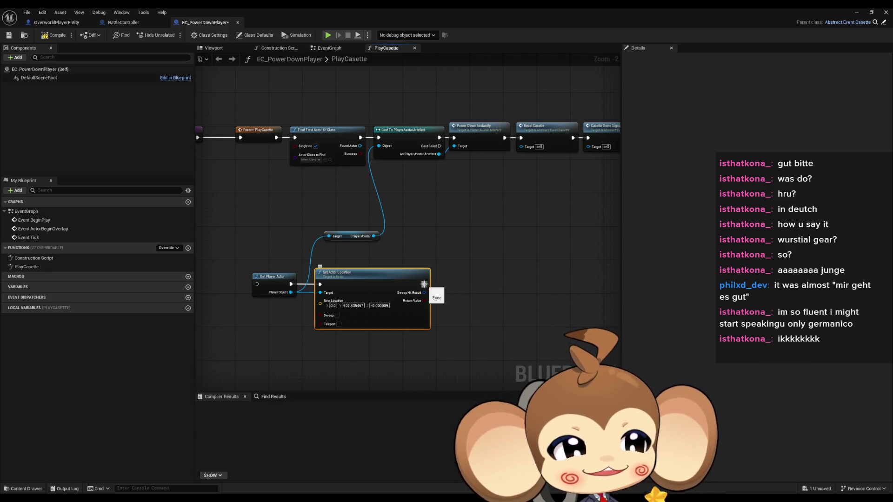
click(448, 240)
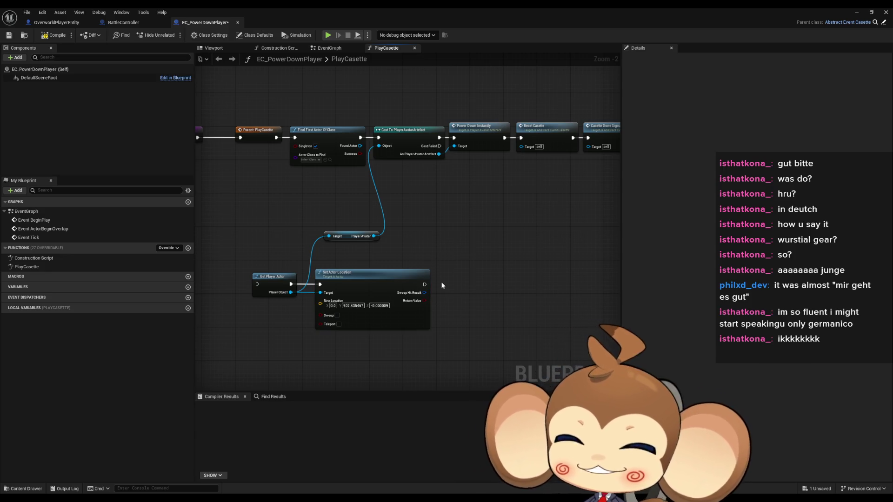
scroll(448, 270, down, 1)
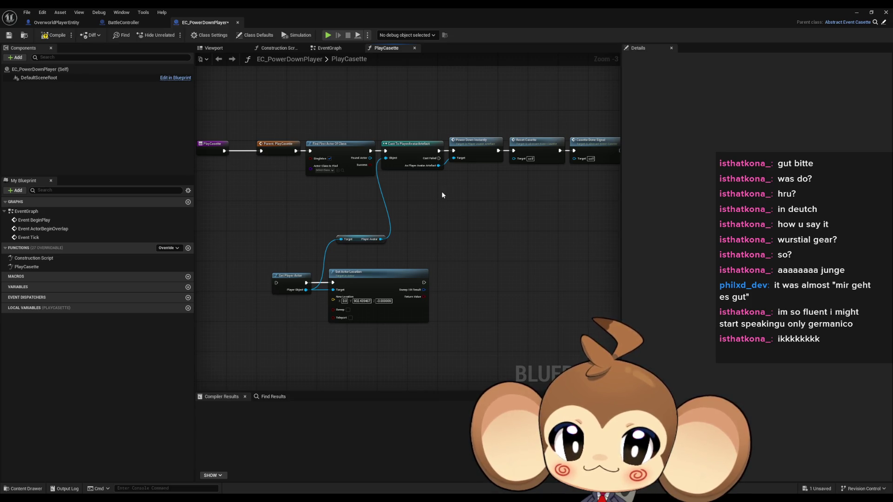
drag(306, 290, 305, 336)
Step: Add a Set Visibility node off the player object and position it
text(vis)
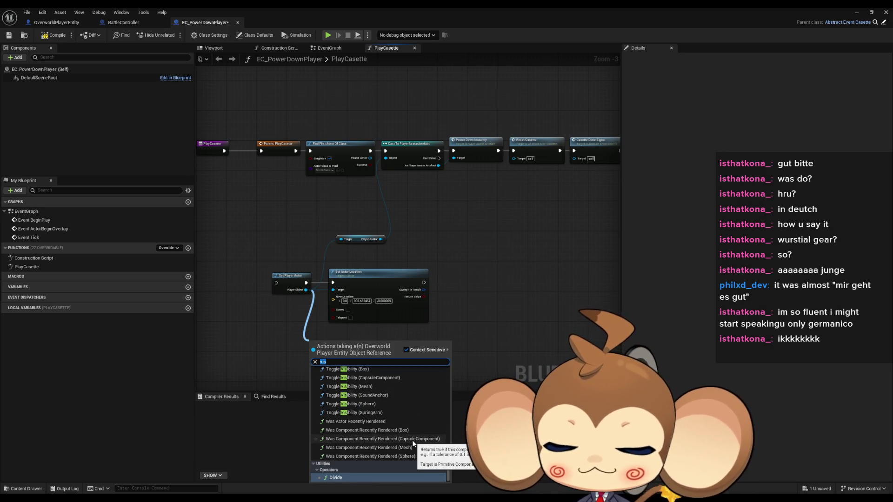
text(def)
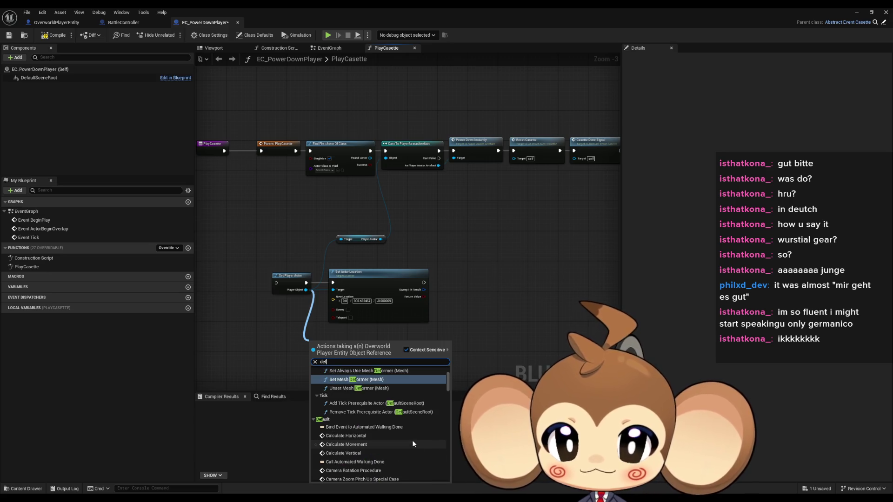
key(BackSpace)
key(BackSpace)
key(BackSpace)
text(call)
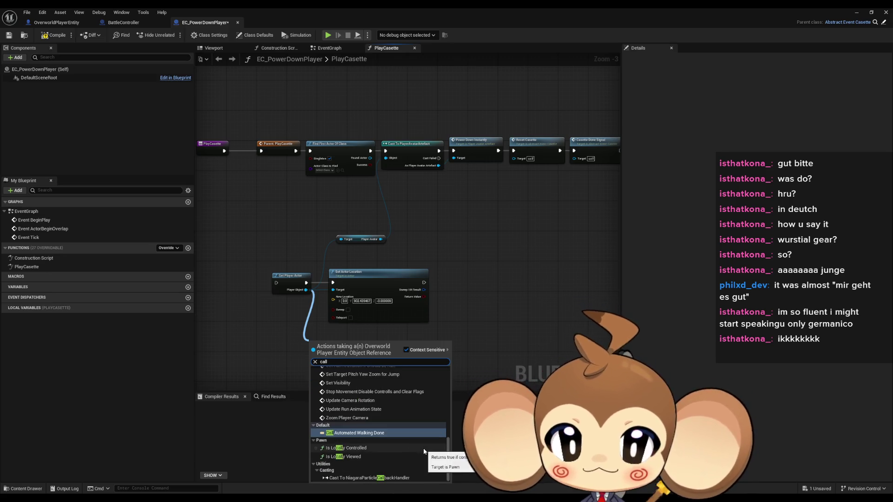
scroll(423, 448, up, 5)
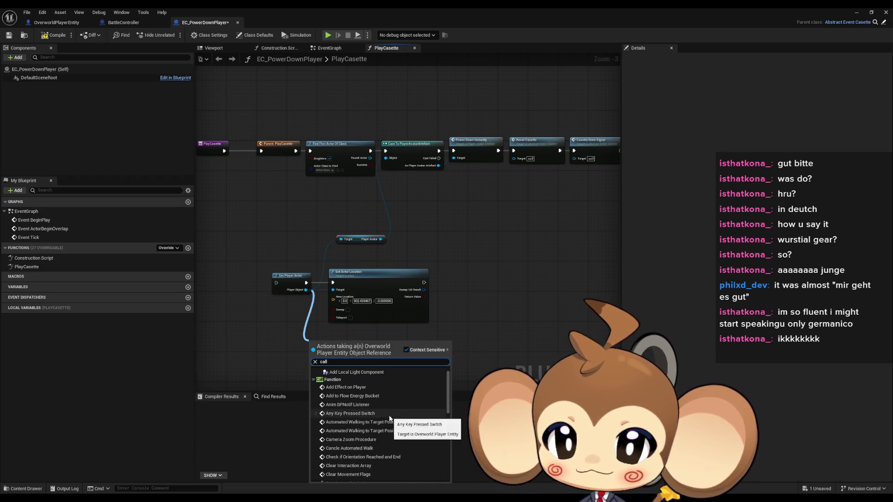
scroll(391, 418, down, 3)
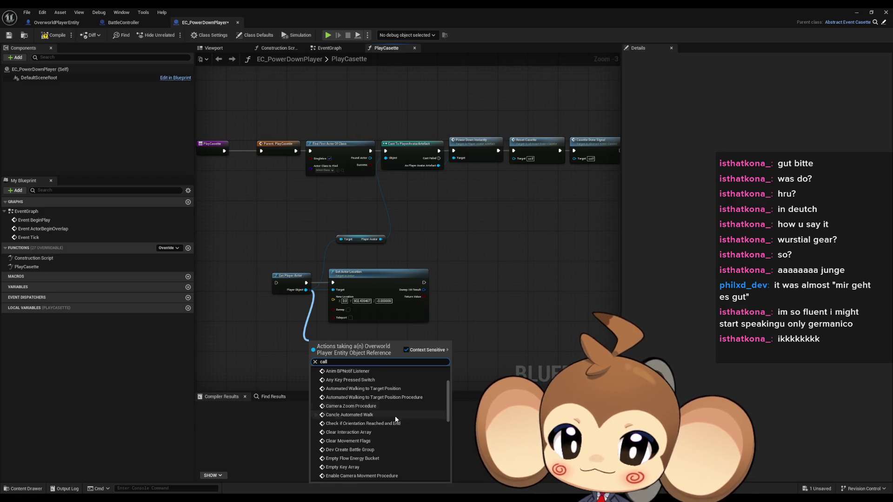
scroll(397, 419, down, 4)
scroll(397, 418, down, 2)
scroll(398, 417, down, 2)
scroll(399, 419, down, 2)
scroll(400, 421, down, 1)
scroll(373, 441, down, 2)
scroll(413, 442, down, 2)
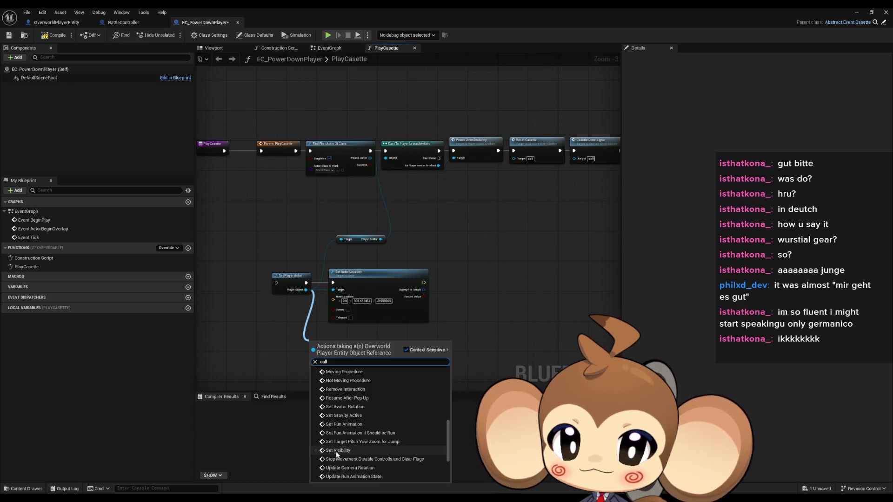
click(412, 450)
scroll(400, 315, up, 3)
drag(400, 315, 430, 321)
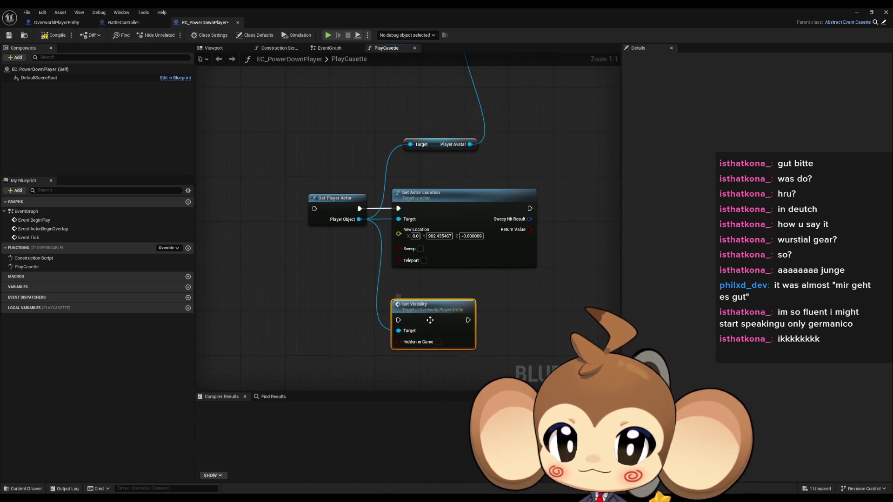
Step: Inspect the player's SetVisibility function, then return to the EC_PowerDownPlayer graph
double_click(430, 321)
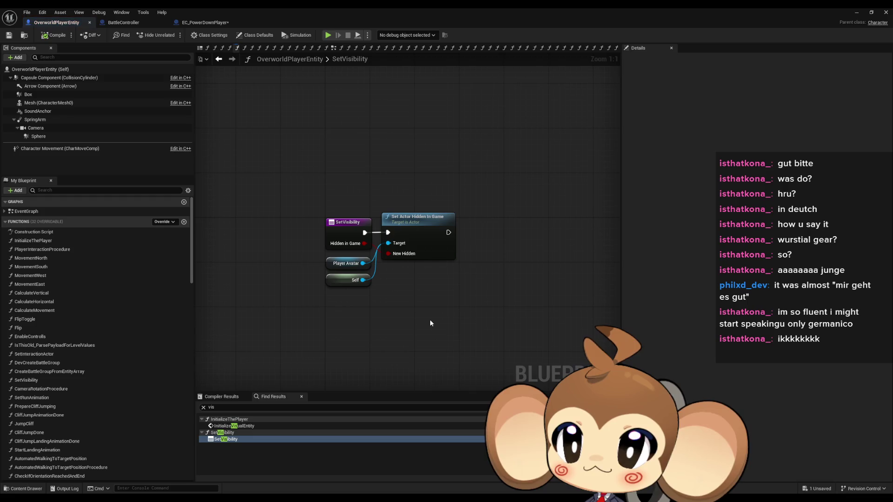
click(324, 266)
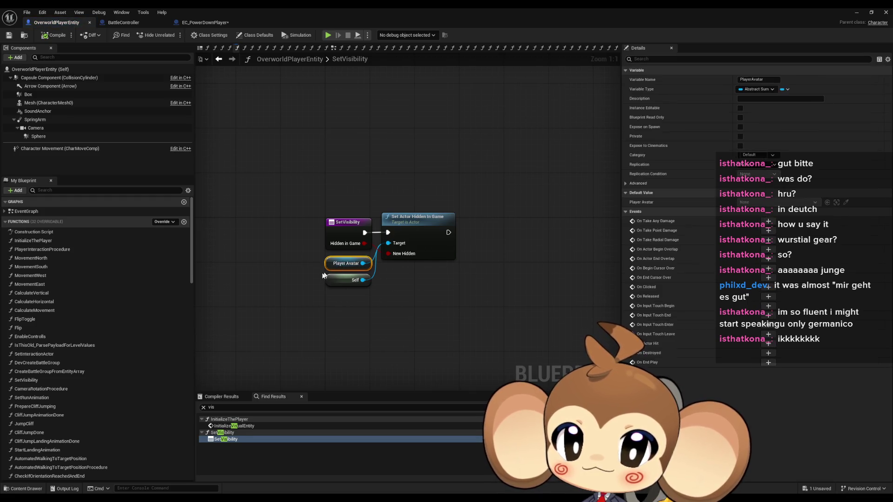
click(334, 282)
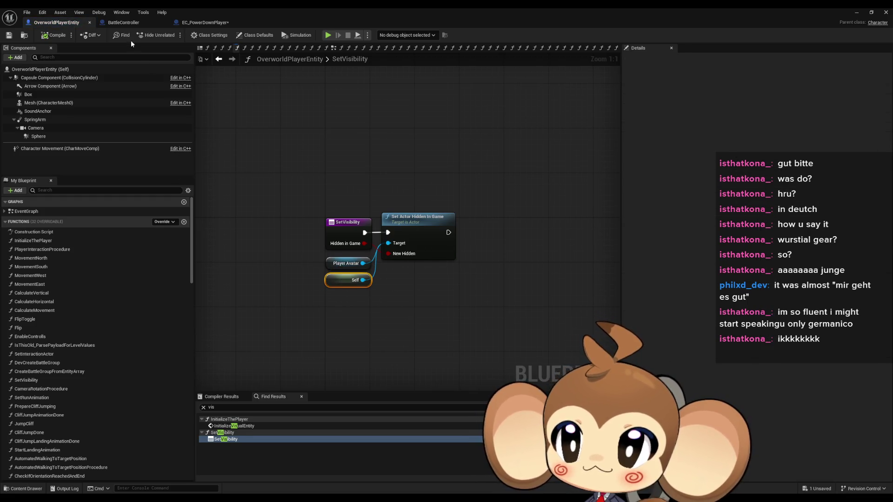
click(205, 22)
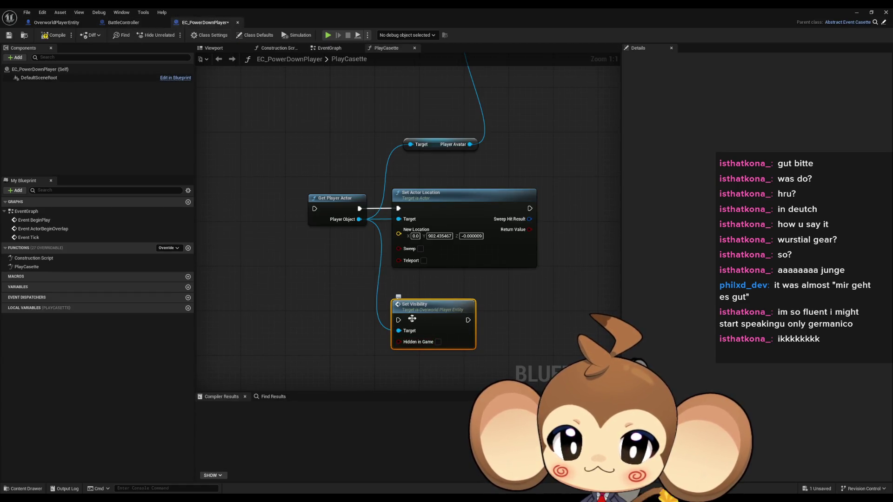
Step: Chain Set Visibility after Set Actor Location, fit the graph, and minimize the blueprint editor
drag(415, 319, 571, 208)
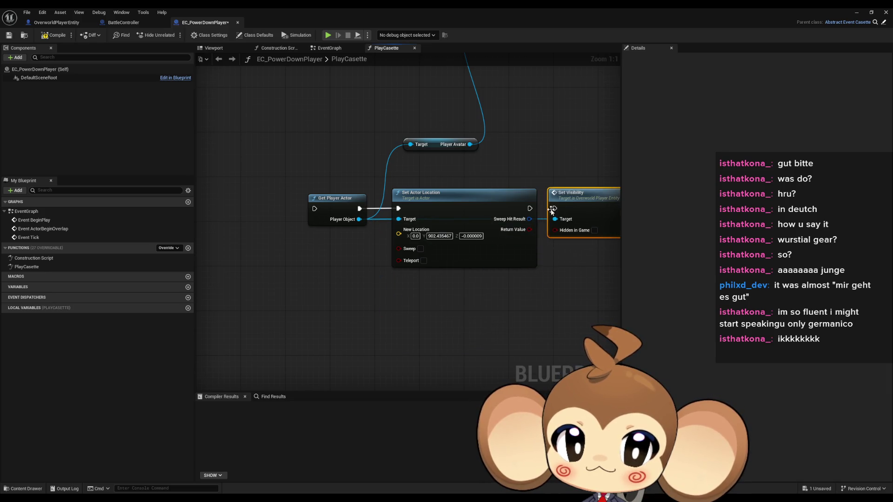
key(Home)
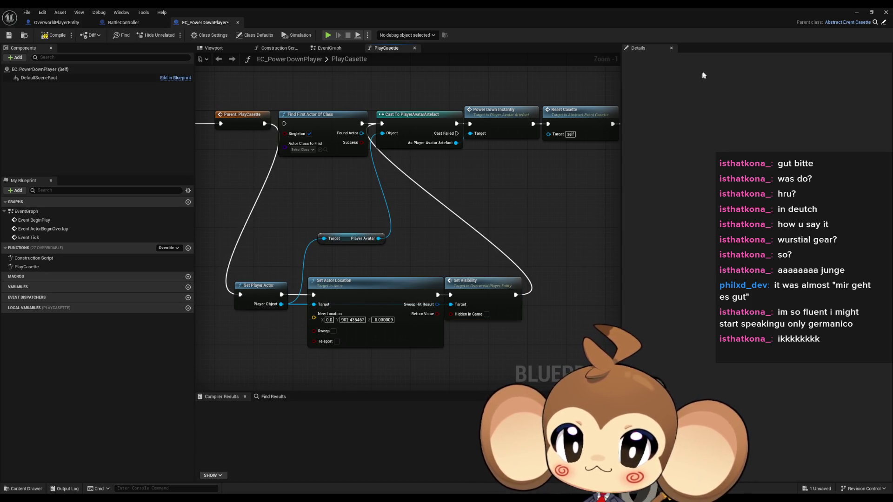
click(859, 13)
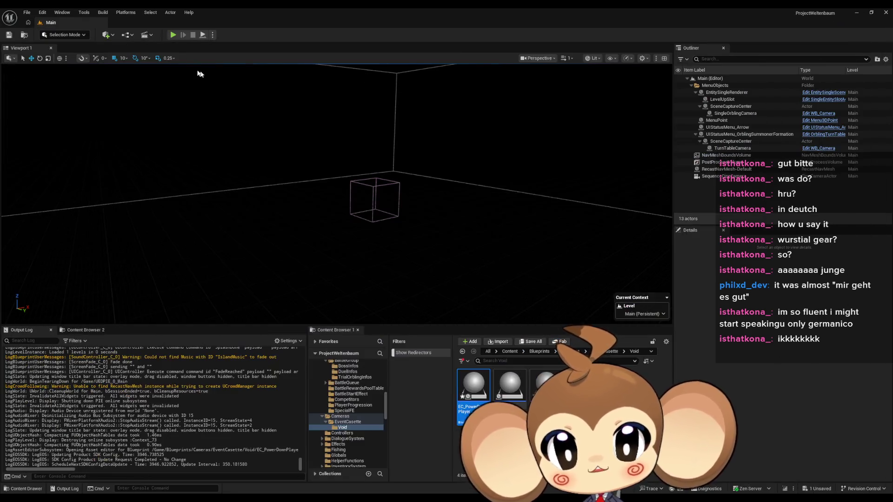
Step: Test-play the Main level, eject with F8, stop with Esc, and bring EC_PowerDownPlayer forward
click(173, 35)
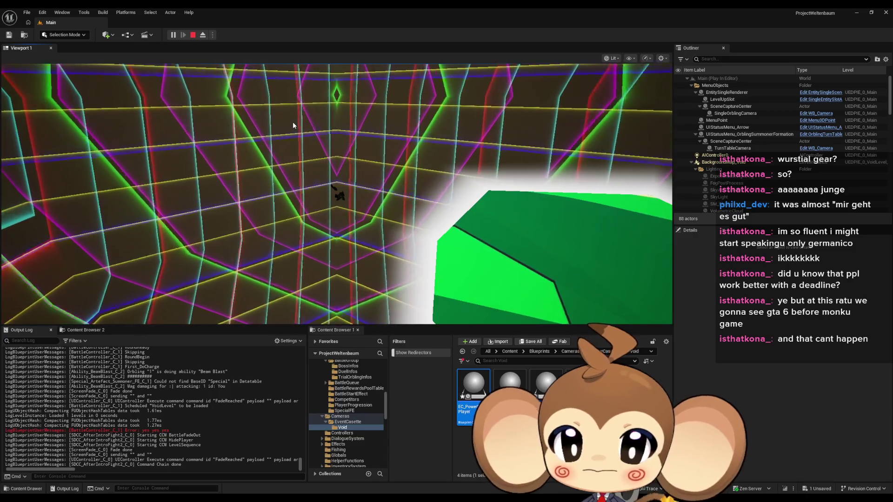
key(F8)
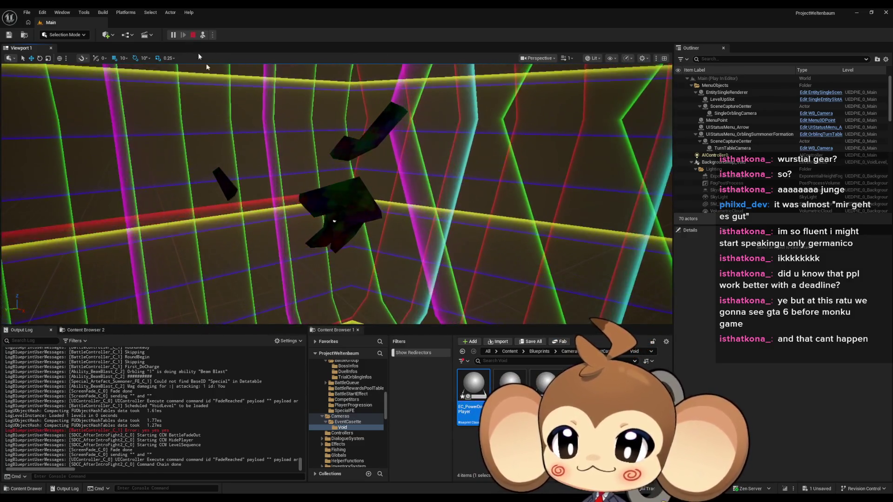
key(Escape)
click(417, 476)
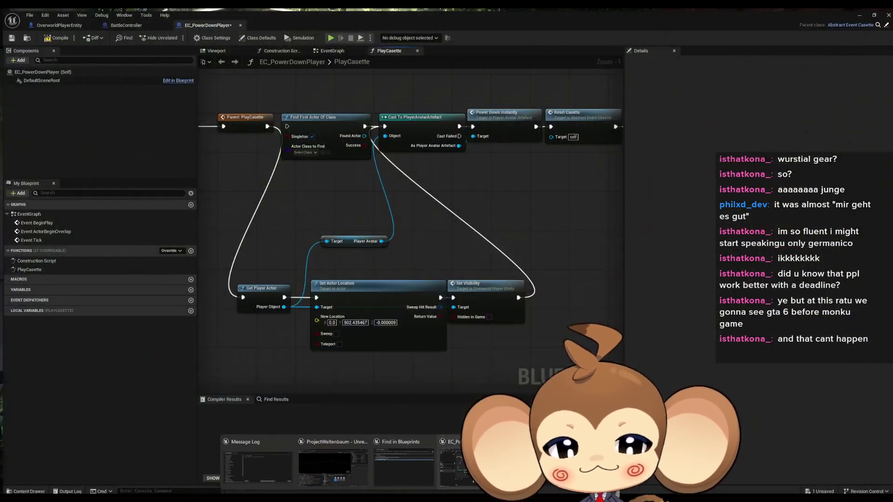
Step: In BattleController, wire Set Visibility past Print String, delete it, then return to EC_PowerDownPlayer
click(115, 24)
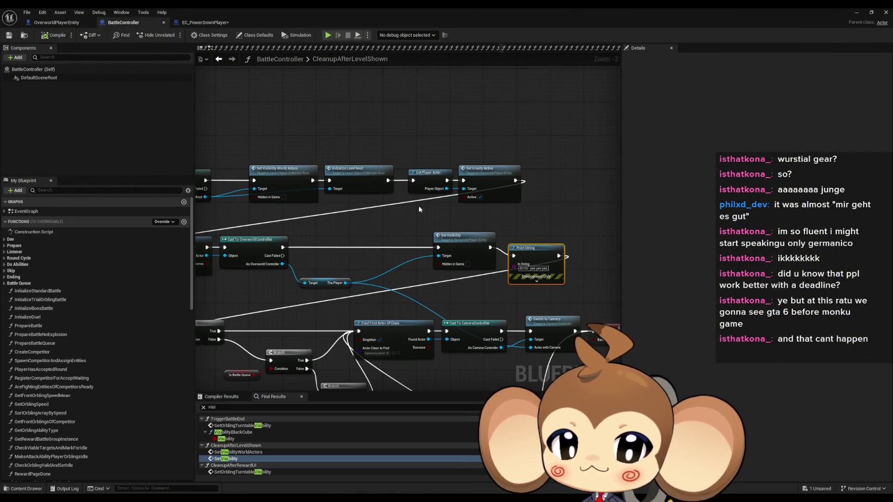
mouse_move(490, 248)
mouse_down()
mouse_move(205, 328)
mouse_move(222, 348)
mouse_up()
scroll(205, 328, up, 1)
key(Delete)
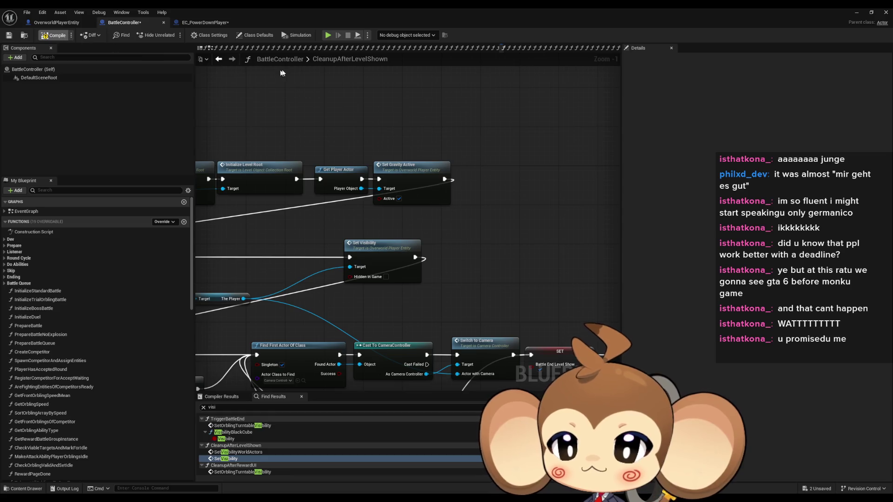
click(200, 26)
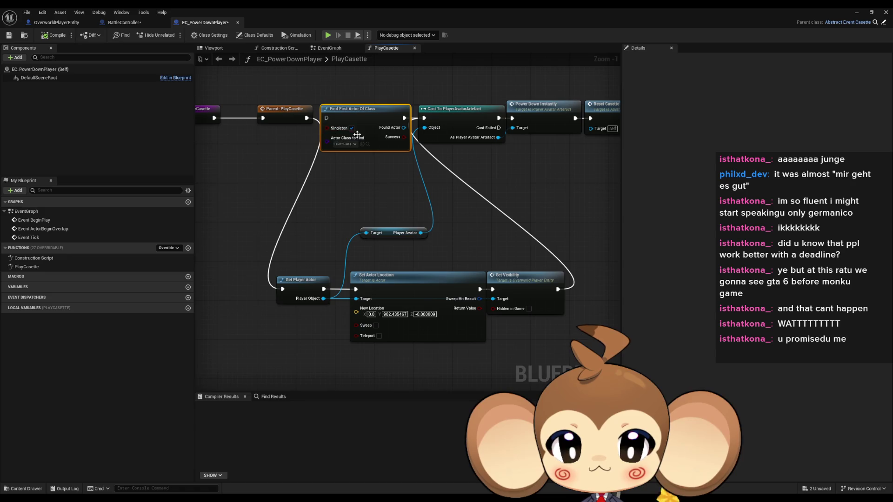
Step: Delete Find First Actor Of Class and line the cast and cassette nodes up beside Parent: PlayCasette
key(Delete)
scroll(361, 173, down, 2)
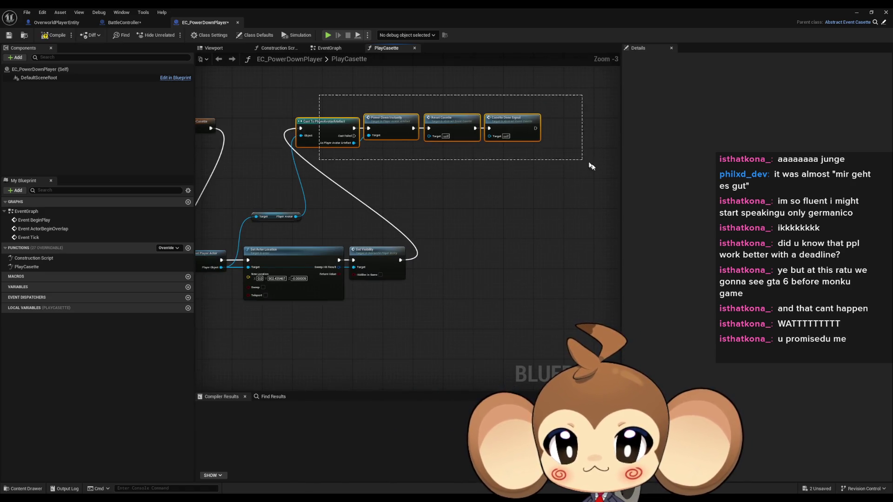
mouse_move(330, 122)
mouse_down()
mouse_move(398, 257)
mouse_move(437, 259)
mouse_up()
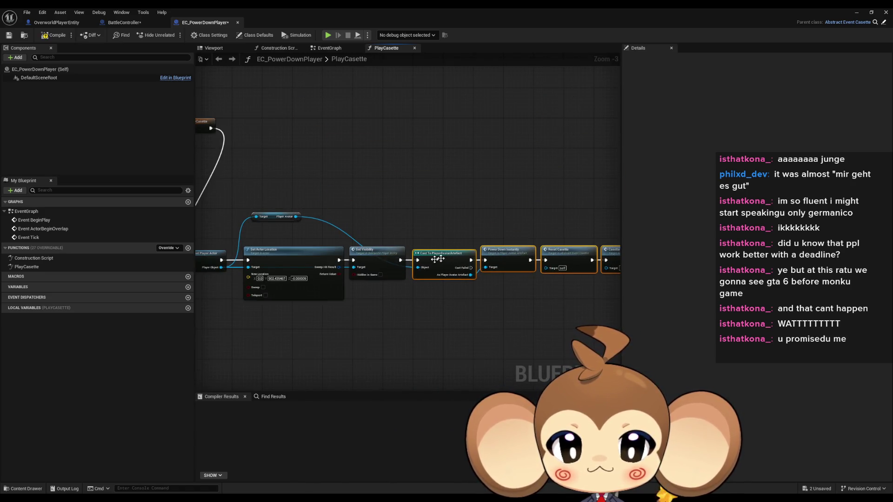
drag(276, 220, 311, 330)
scroll(307, 324, down, 2)
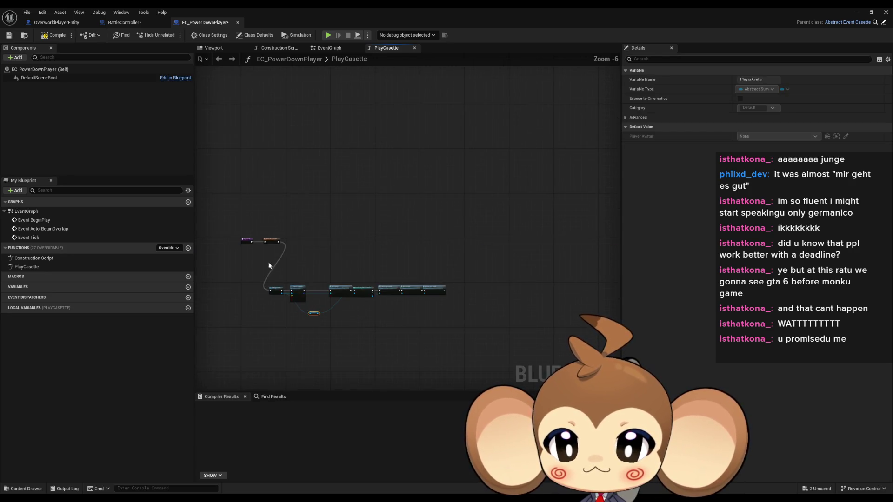
drag(260, 270, 481, 339)
scroll(481, 339, up, 3)
drag(257, 303, 290, 161)
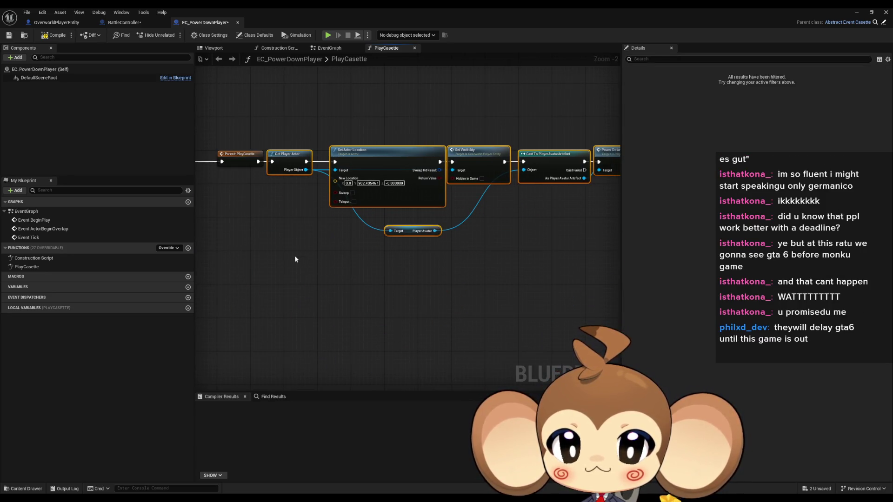
click(305, 261)
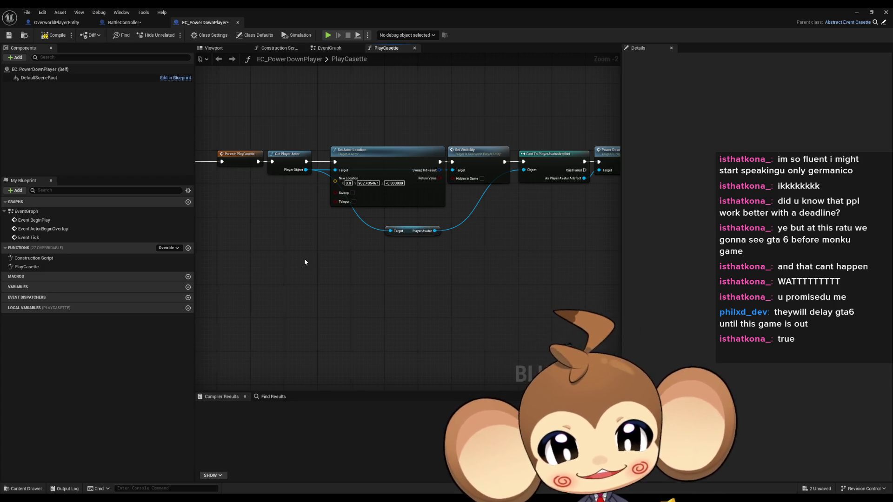
Step: Place the Player Avatar getter between the nodes and check the right end of the chain
scroll(363, 273, up, 2)
drag(363, 273, 434, 256)
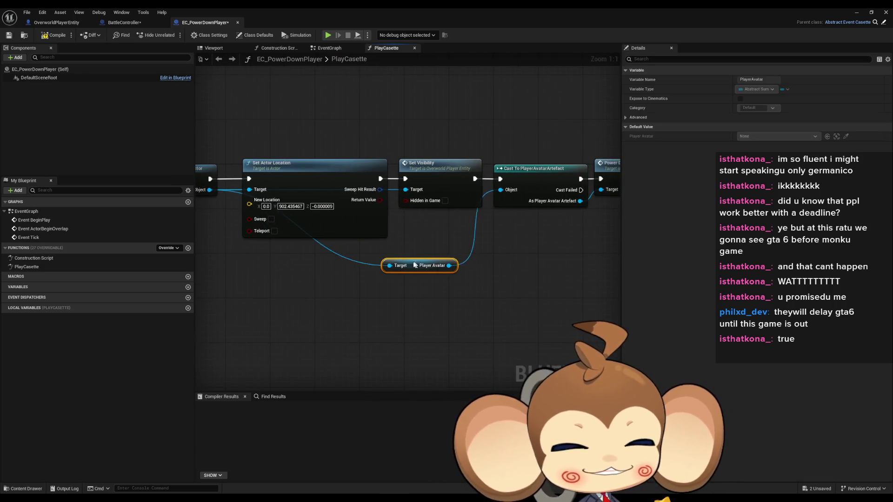
click(526, 254)
scroll(527, 254, down, 2)
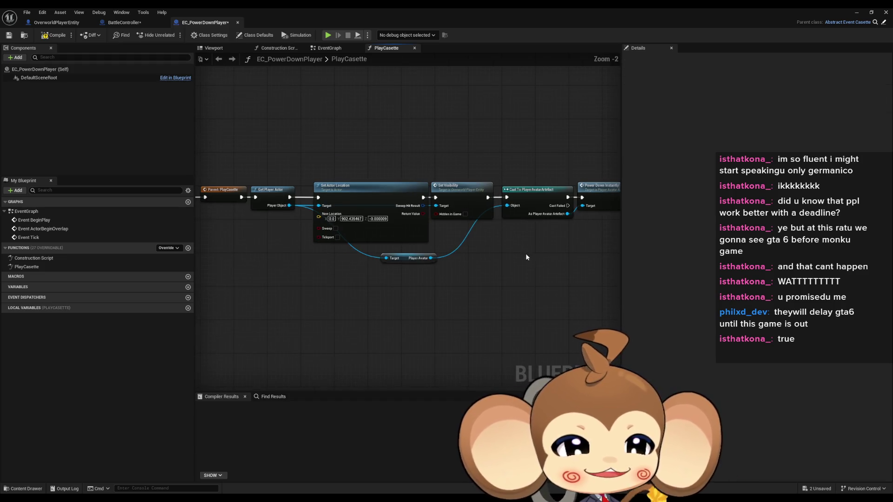
drag(512, 207, 407, 265)
scroll(407, 265, down, 1)
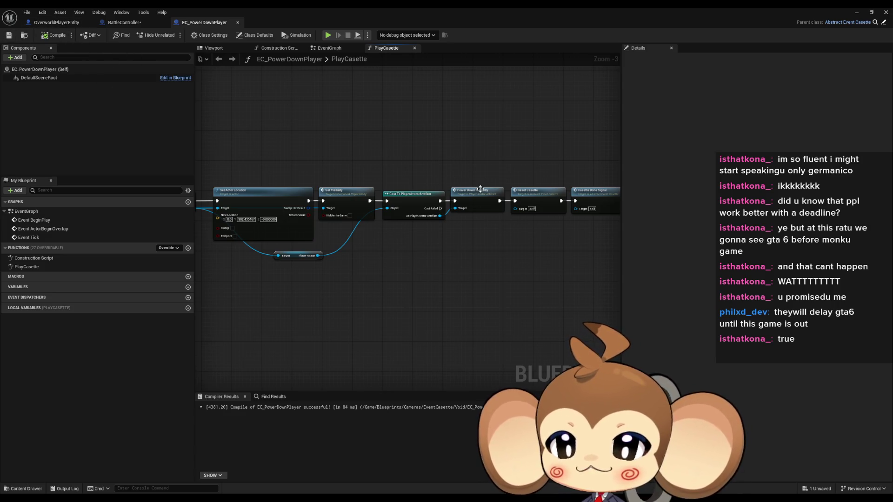
drag(531, 203, 421, 232)
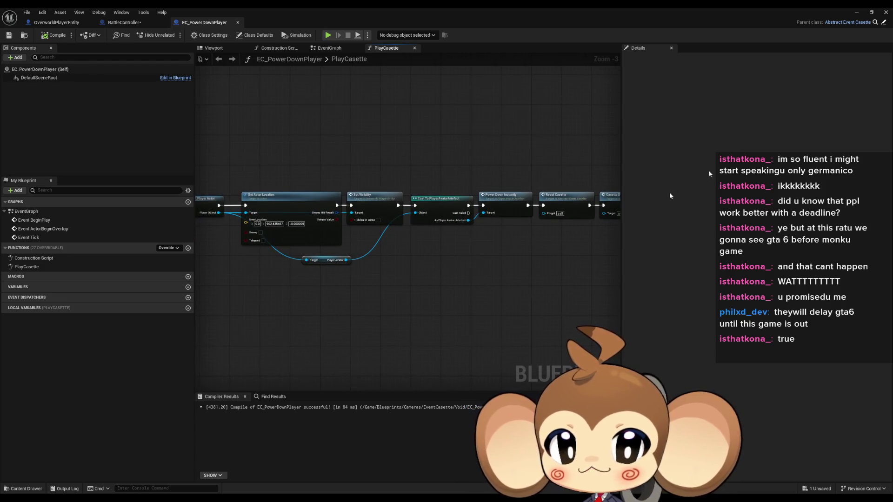
click(857, 13)
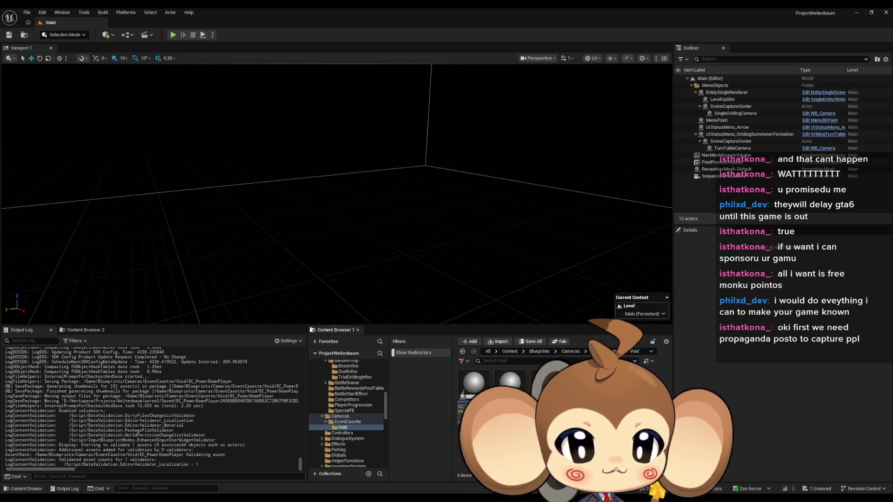
Step: Return the content browser to the top-level Content folder
click(511, 351)
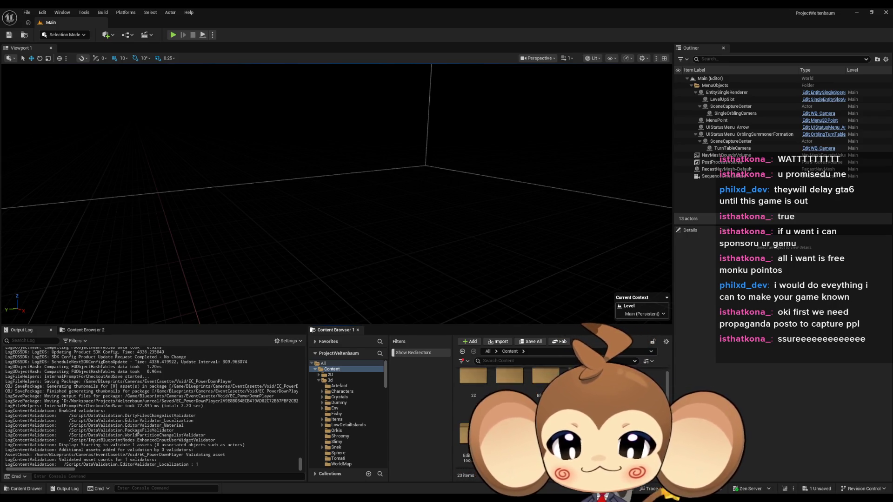
Step: Scroll down in the editor while switching over to the newly launched Blender window
scroll(512, 409, down, 1)
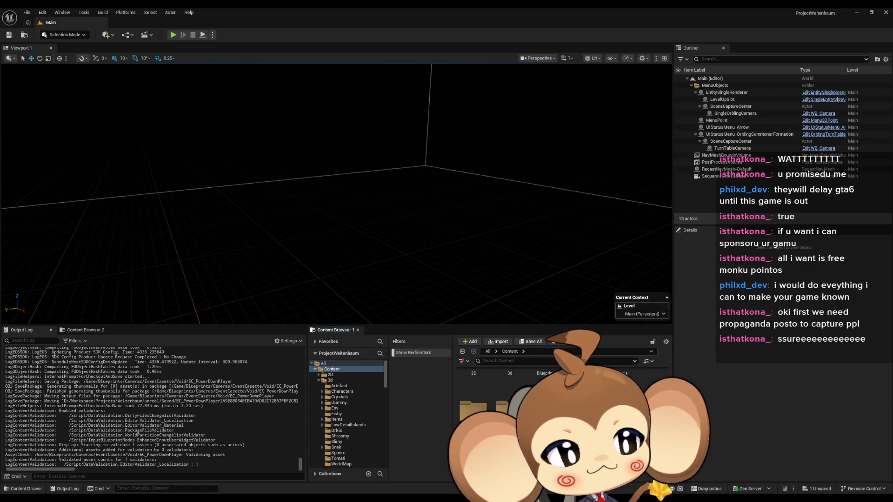
scroll(511, 410, down, 2)
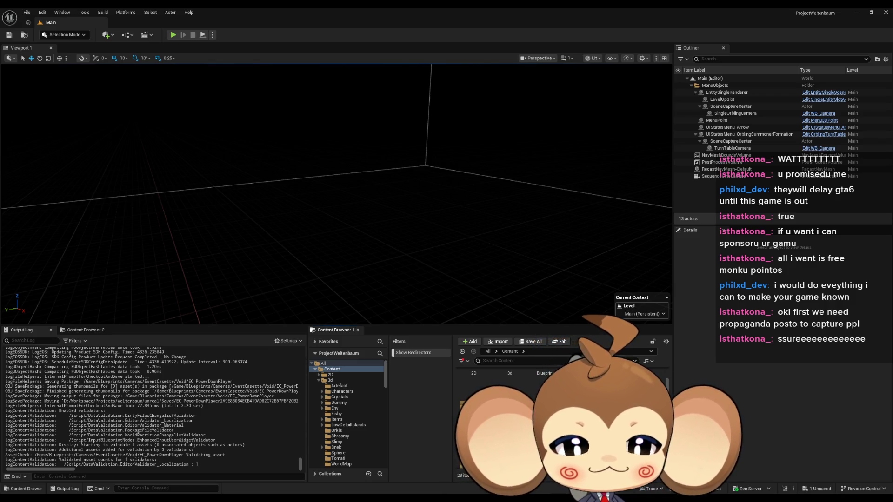
scroll(511, 409, down, 1)
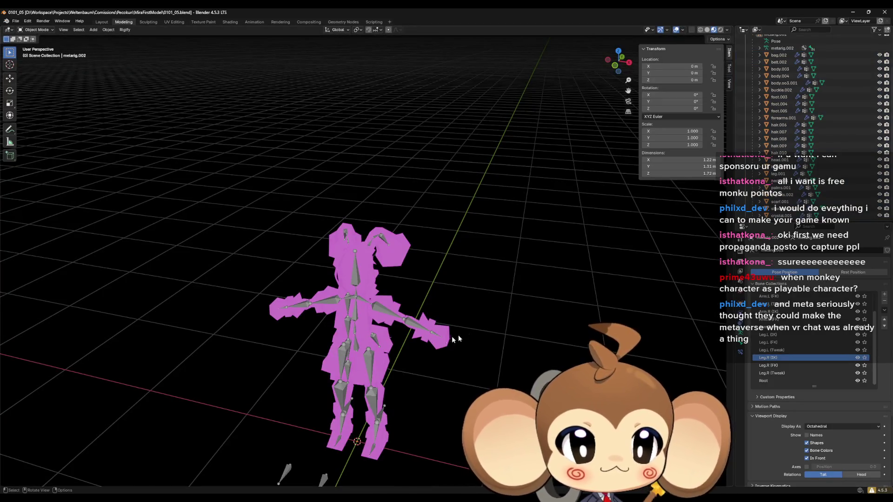
Step: Turn off In Front for the armature's bones and show bag.002's material settings
drag(458, 339, 468, 341)
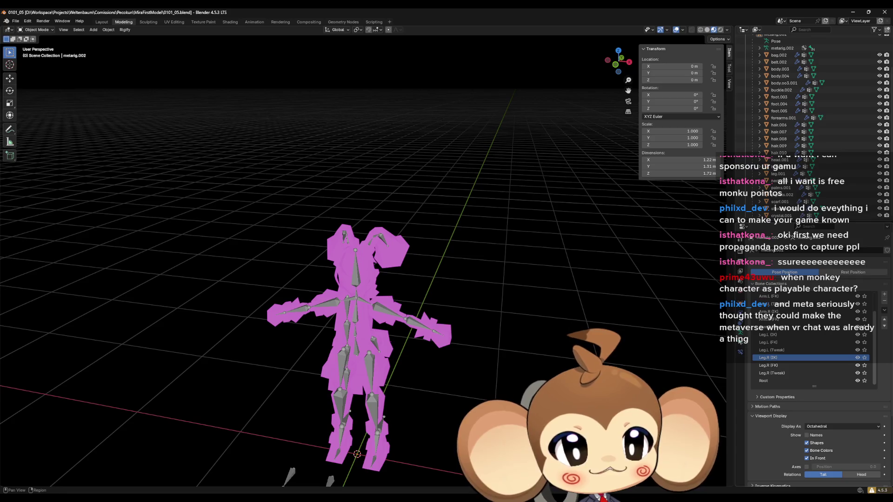
click(807, 458)
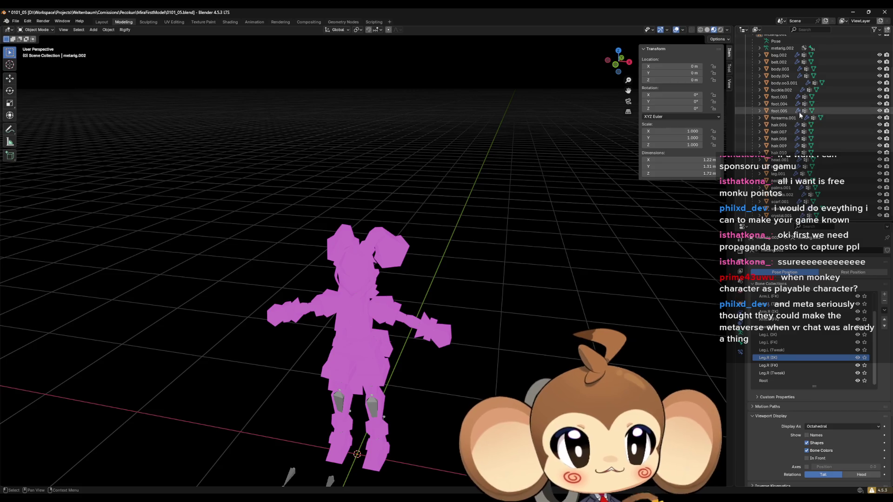
click(779, 55)
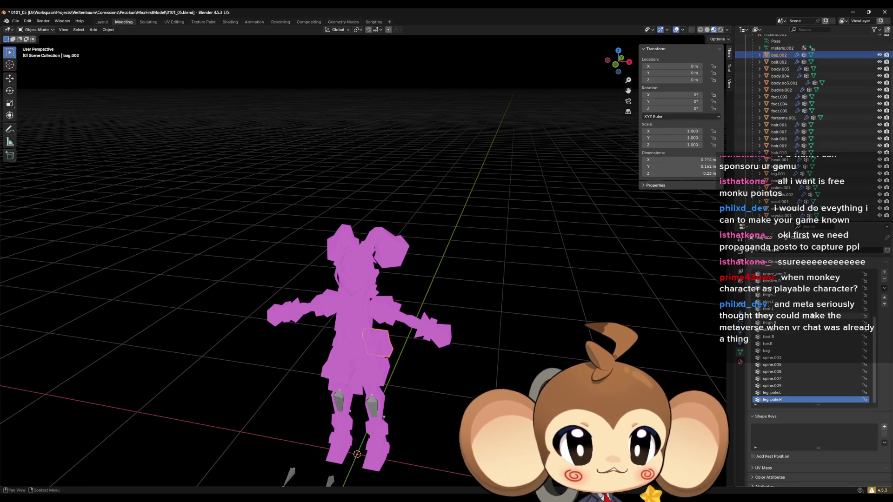
scroll(811, 316, up, 3)
click(741, 362)
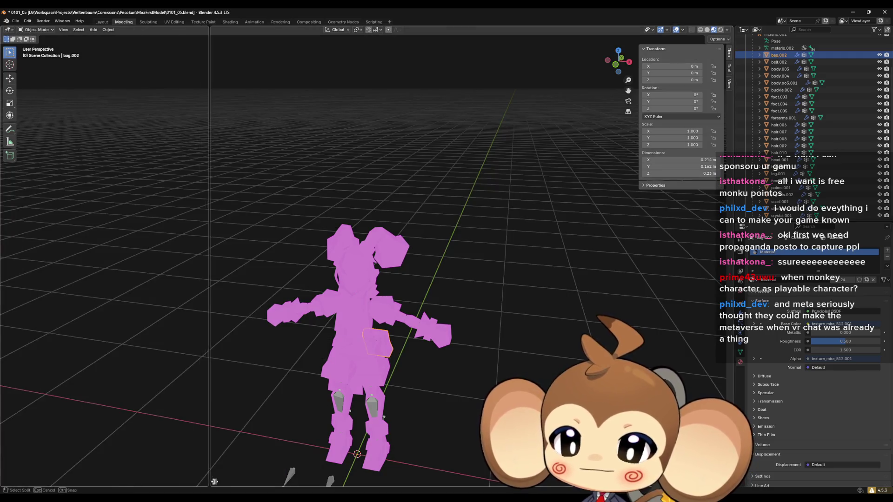
Step: Split off a Shader Editor on the left and relink texture_mira_512.001.png in the texture node
key(ctrl+space)
click(8, 30)
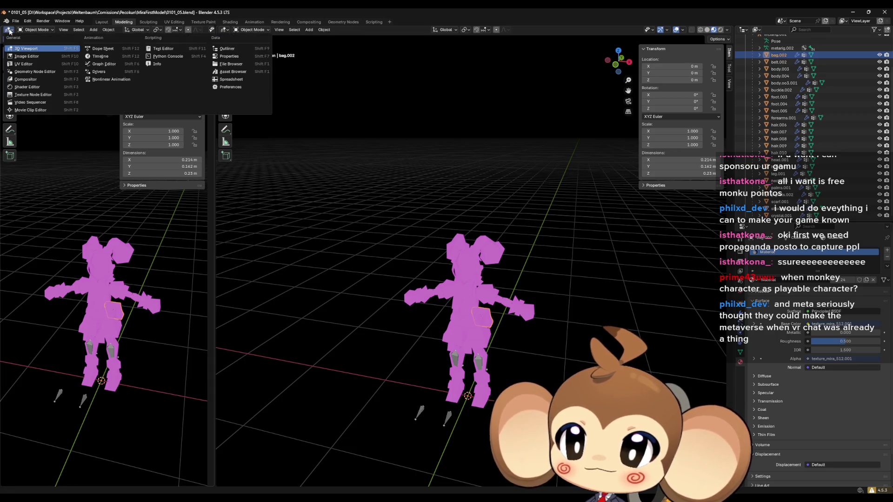
click(27, 87)
scroll(60, 324, up, 3)
click(103, 269)
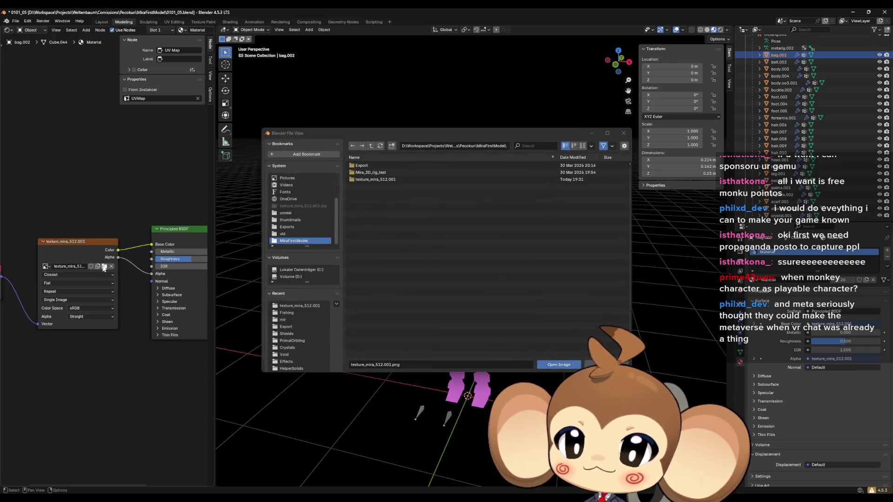
double_click(377, 186)
Step: Select the head and relink eye_1.png in both the eye and mouth_01 material texture nodes
scroll(518, 295, up, 3)
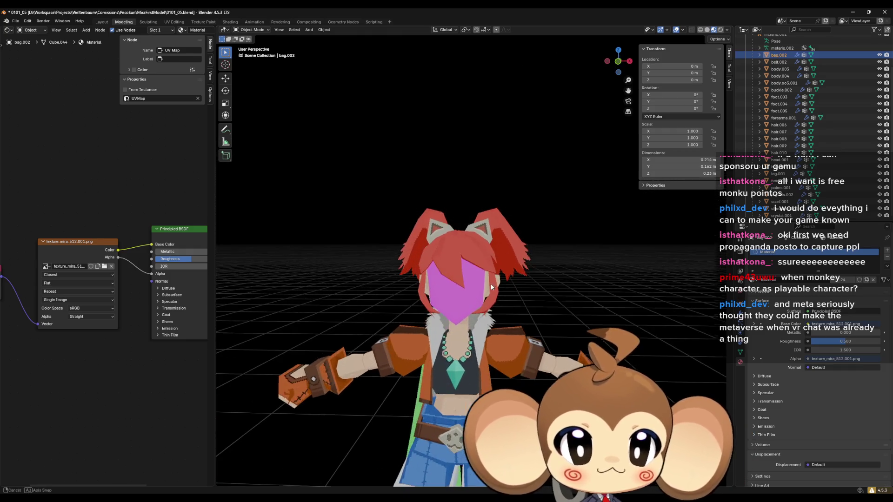
click(470, 289)
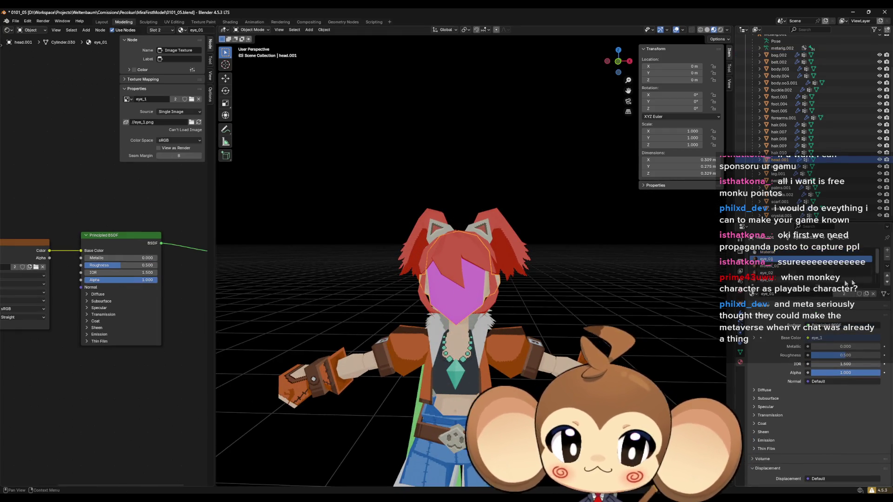
scroll(66, 233, left, 5)
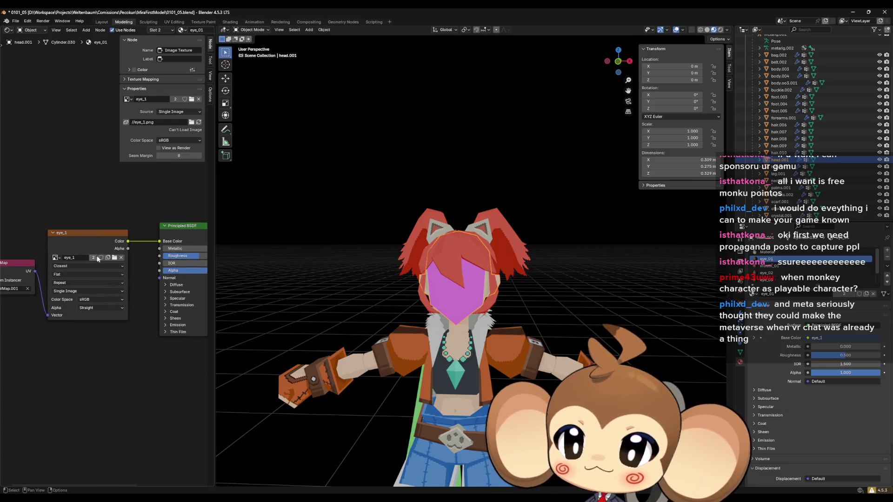
click(115, 258)
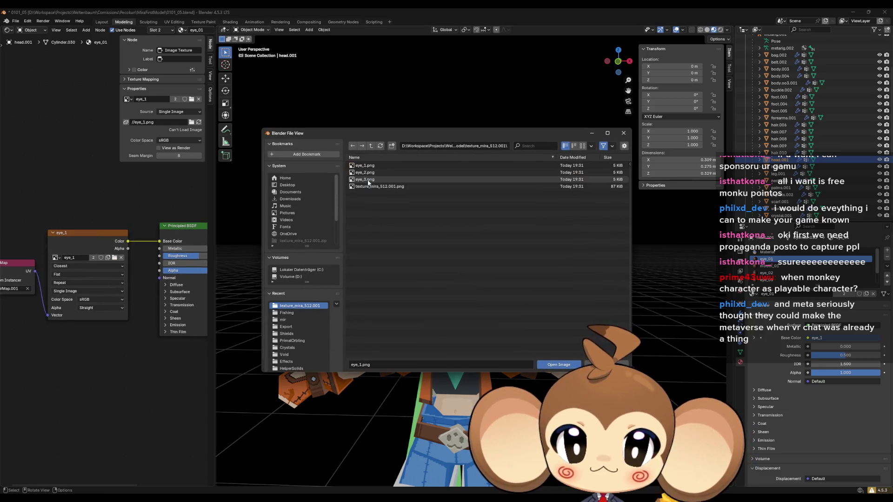
double_click(365, 165)
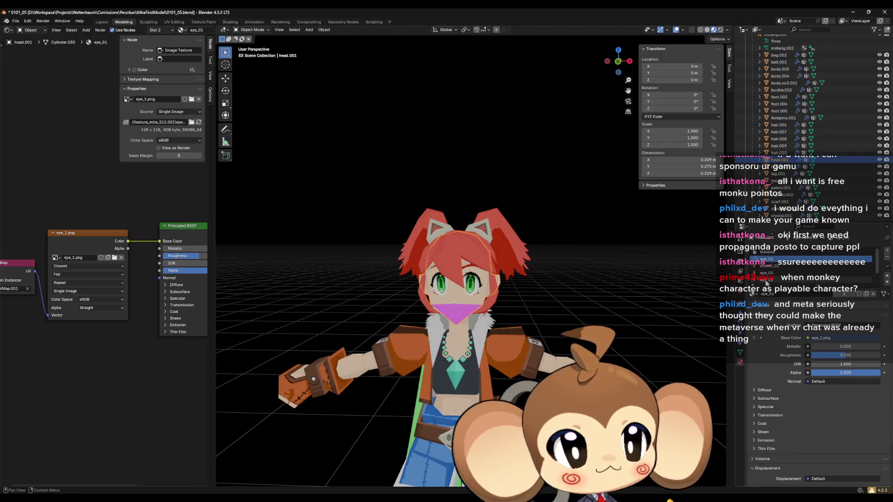
click(770, 266)
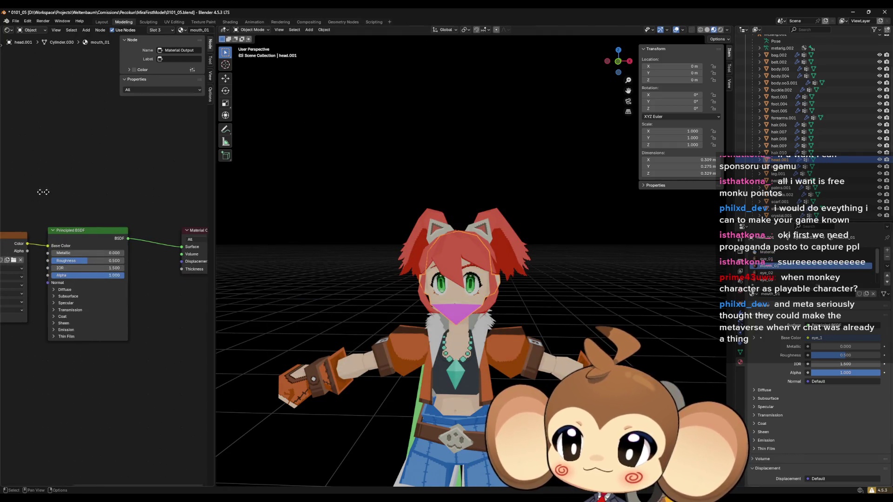
click(98, 251)
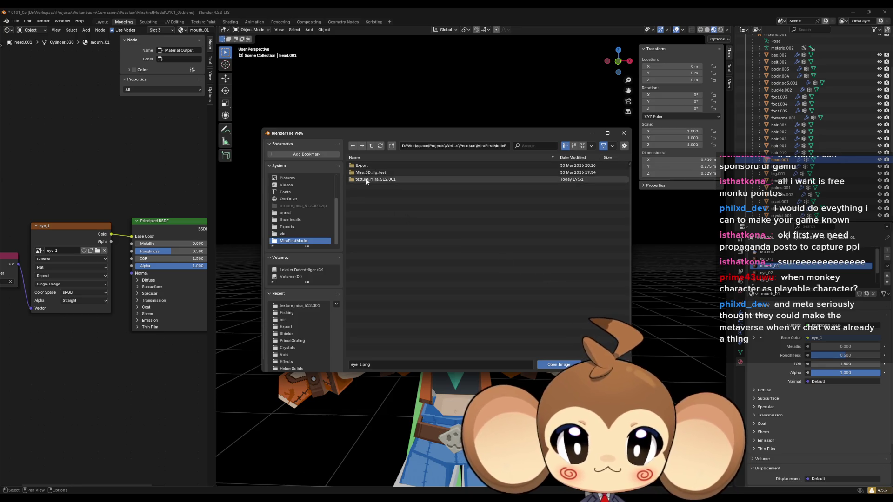
double_click(365, 165)
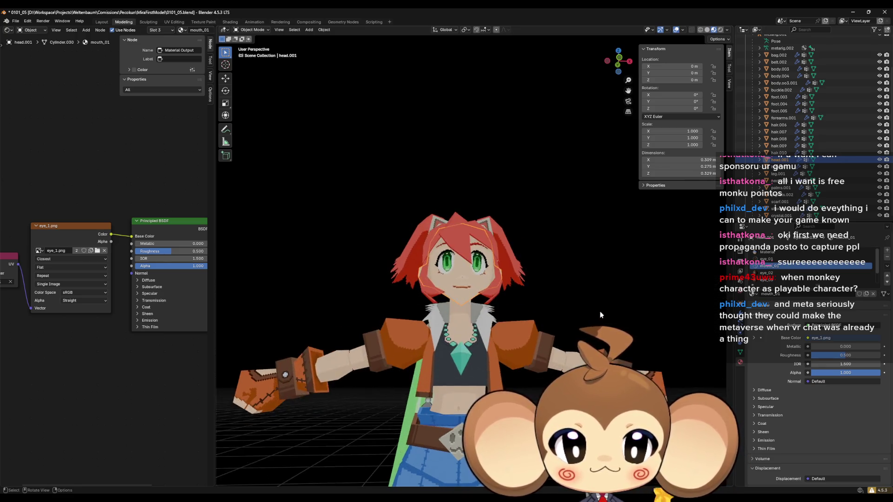
drag(618, 60, 585, 65)
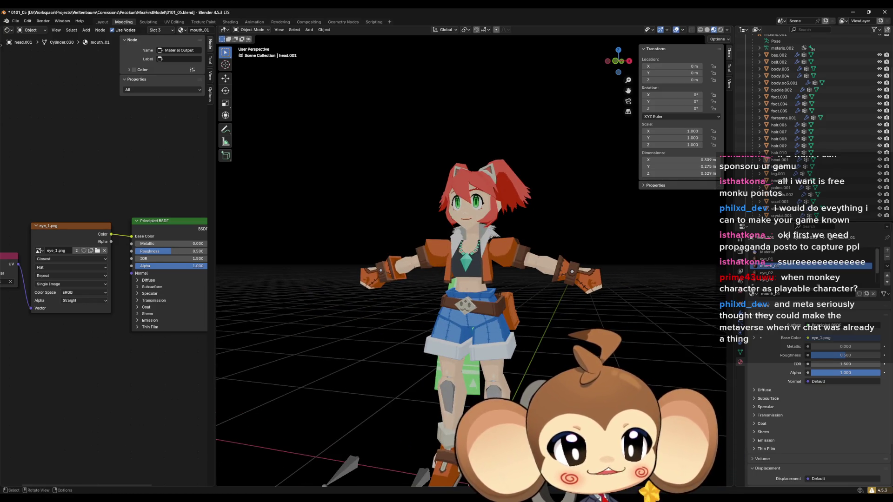
Step: Join the Shader Editor back into the 3D Viewport
right_click(216, 202)
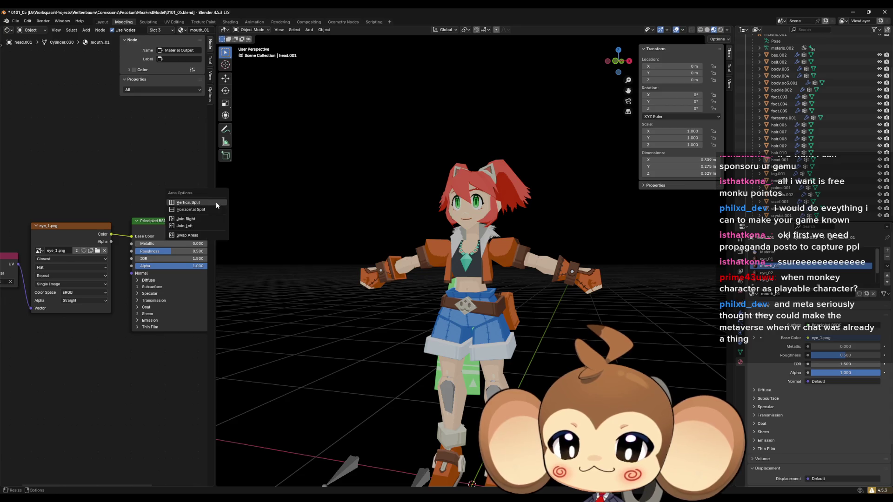
click(208, 215)
mouse_move(495, 295)
mouse_down()
mouse_move(497, 334)
mouse_move(426, 370)
mouse_move(458, 321)
mouse_move(573, 320)
mouse_move(574, 309)
mouse_move(514, 381)
mouse_up()
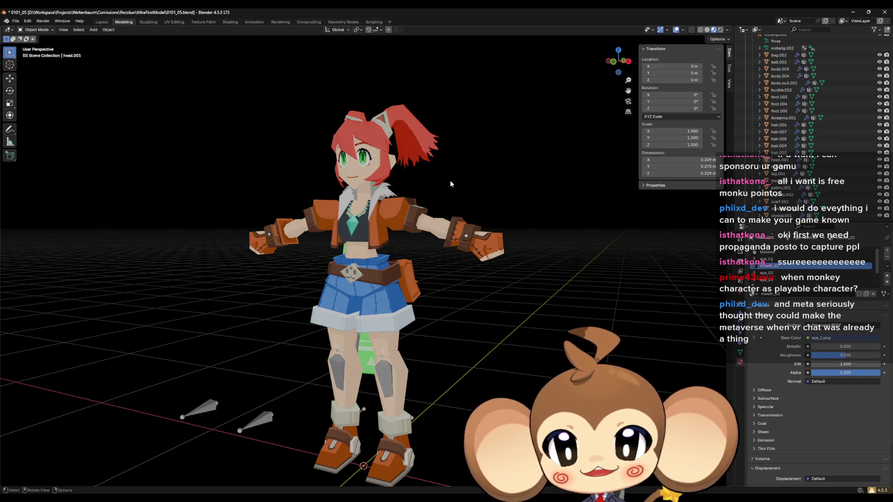
Step: Inspect the textured character's side and cape, then select the armature metarig.002
drag(450, 180, 508, 218)
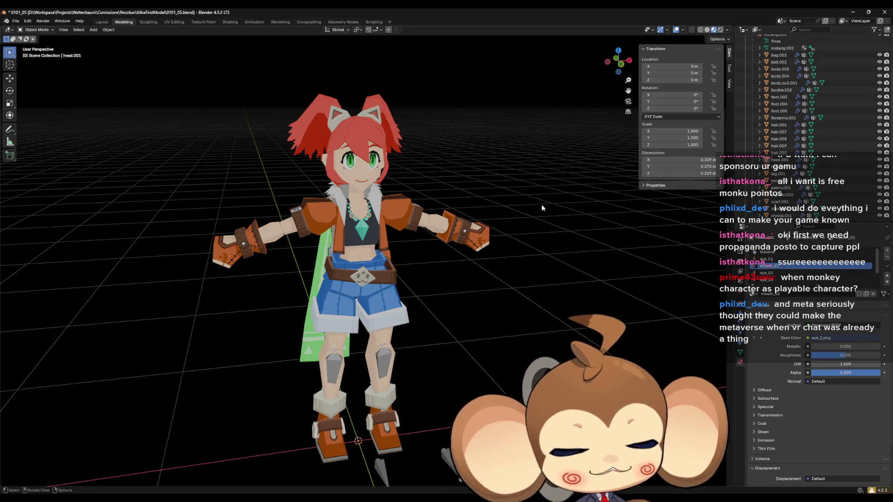
drag(542, 204, 548, 196)
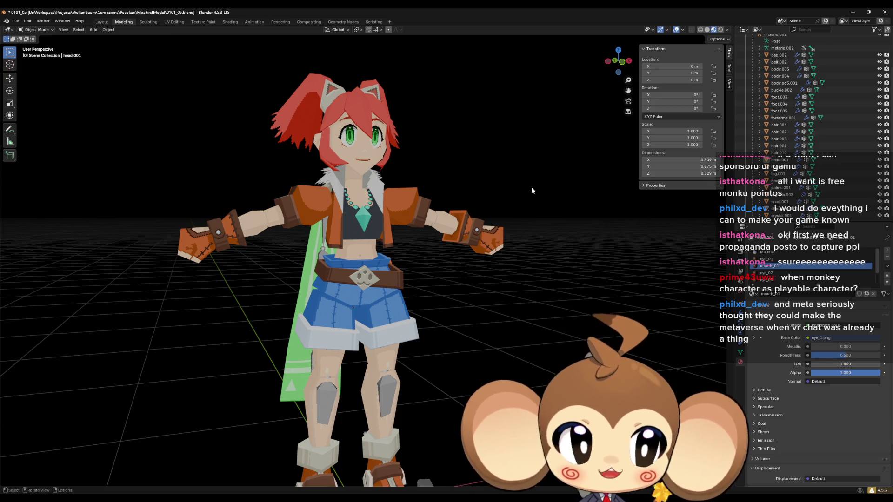
scroll(531, 186, down, 3)
mouse_move(532, 186)
mouse_down()
mouse_move(481, 200)
mouse_move(518, 221)
mouse_move(510, 185)
mouse_move(327, 149)
mouse_up()
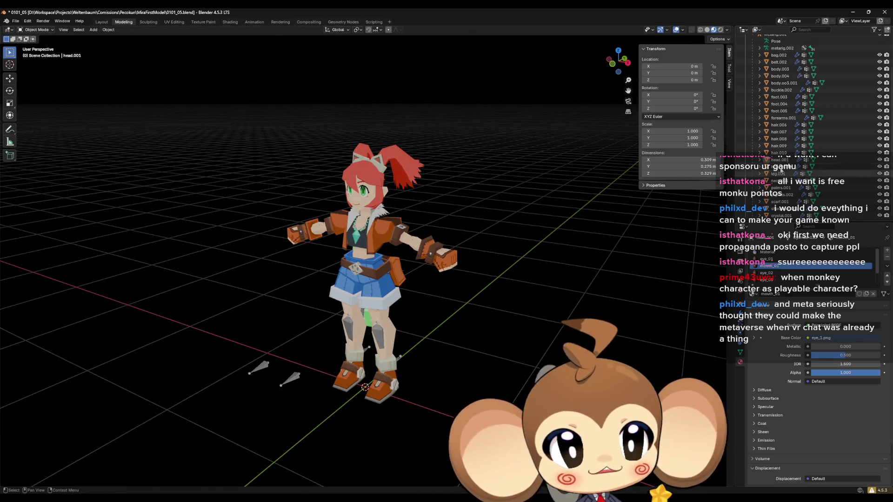
scroll(791, 116, up, 3)
click(776, 89)
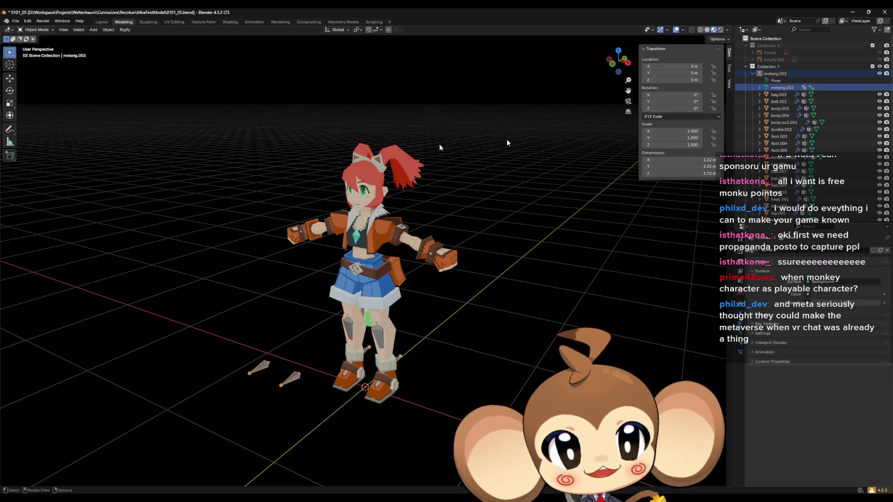
Step: Switch the armature to Pose Mode and rotate the left upper arm bone
click(37, 29)
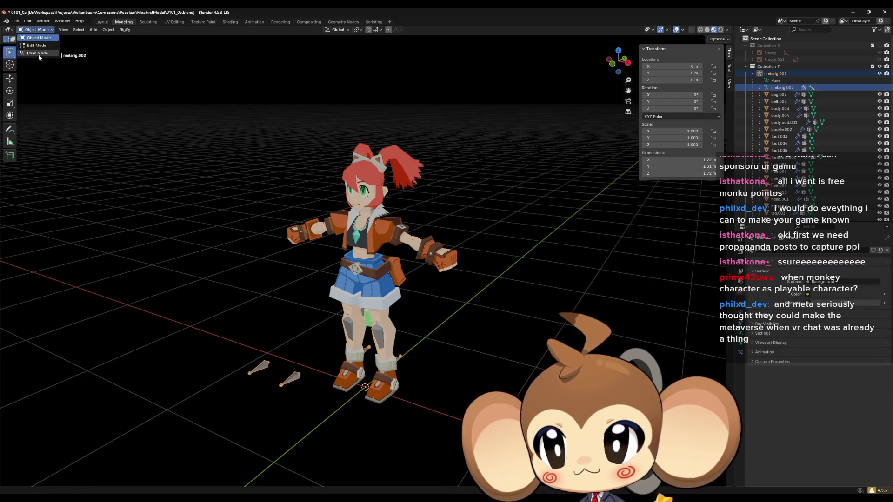
click(37, 54)
click(394, 230)
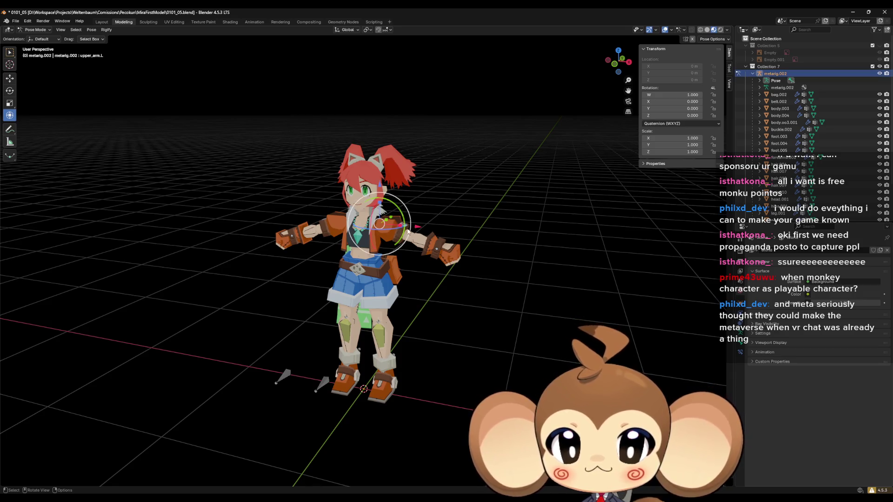
drag(408, 231, 392, 236)
key(r)
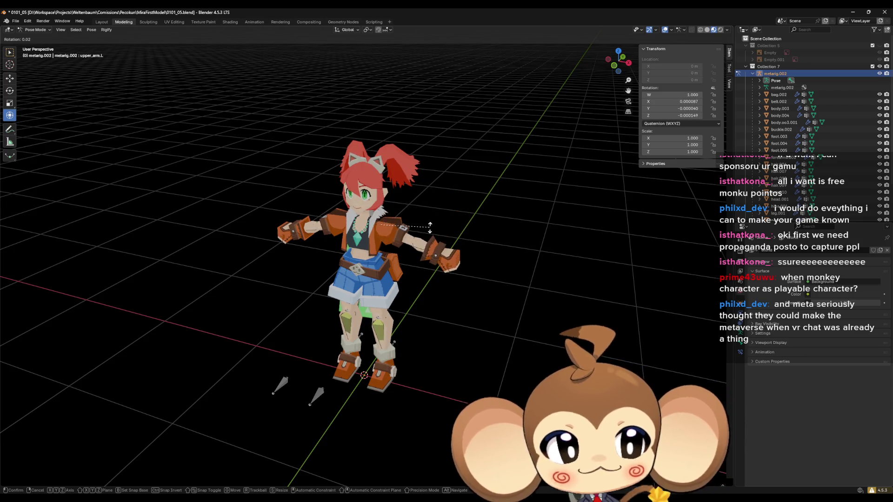
click(403, 279)
scroll(403, 279, up, 3)
mouse_move(403, 279)
mouse_down()
mouse_move(352, 297)
mouse_move(370, 430)
mouse_move(405, 410)
mouse_move(391, 413)
mouse_move(408, 414)
mouse_move(403, 439)
mouse_move(420, 334)
mouse_up()
Step: Move the left leg's IK control bone to reposition the leg
click(406, 407)
key(g)
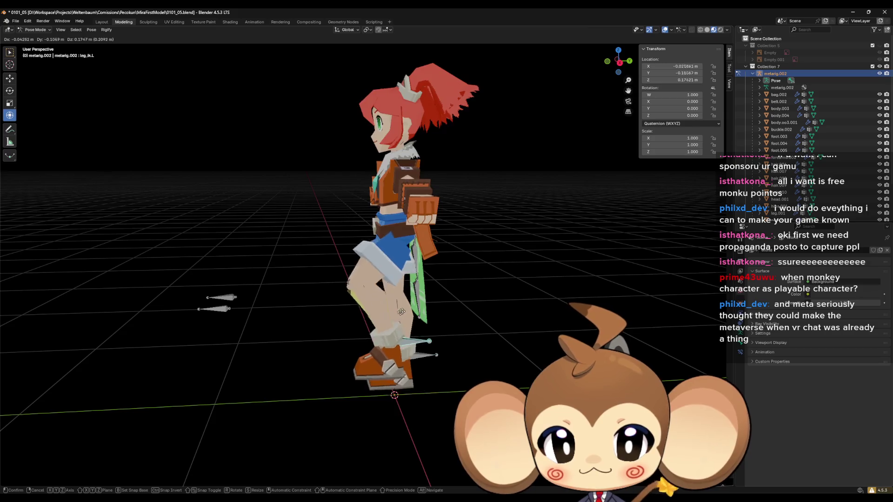
click(409, 333)
mouse_move(409, 333)
mouse_down()
mouse_move(380, 320)
mouse_move(379, 285)
mouse_move(395, 309)
mouse_move(425, 261)
mouse_move(407, 297)
mouse_up()
scroll(421, 328, up, 2)
mouse_move(422, 330)
mouse_down()
mouse_move(455, 345)
mouse_move(453, 315)
mouse_move(424, 323)
mouse_move(417, 341)
mouse_move(424, 299)
mouse_move(380, 243)
mouse_move(298, 270)
mouse_move(451, 277)
mouse_move(440, 289)
mouse_move(447, 297)
mouse_move(468, 286)
mouse_move(308, 289)
mouse_move(400, 345)
mouse_move(384, 244)
mouse_move(384, 353)
mouse_up()
Step: Rotate the right upper arm bone by -21.5° and view the resulting pose
click(322, 280)
key(r)
click(409, 354)
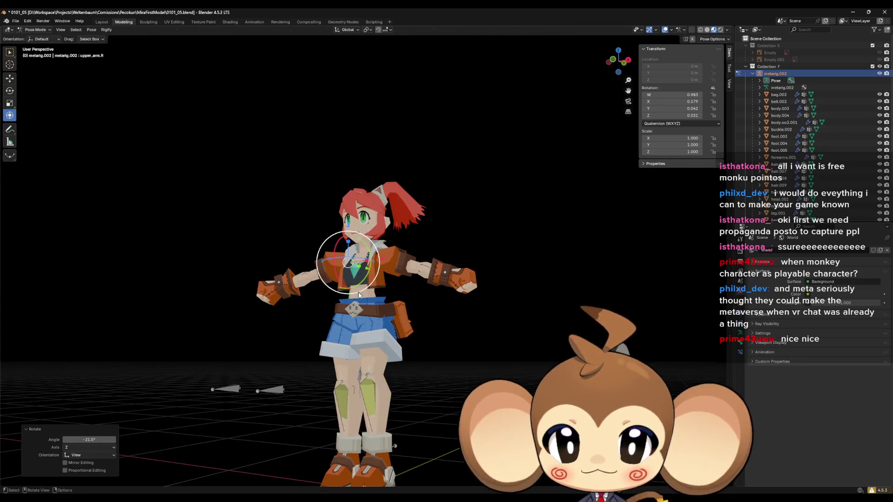
click(528, 328)
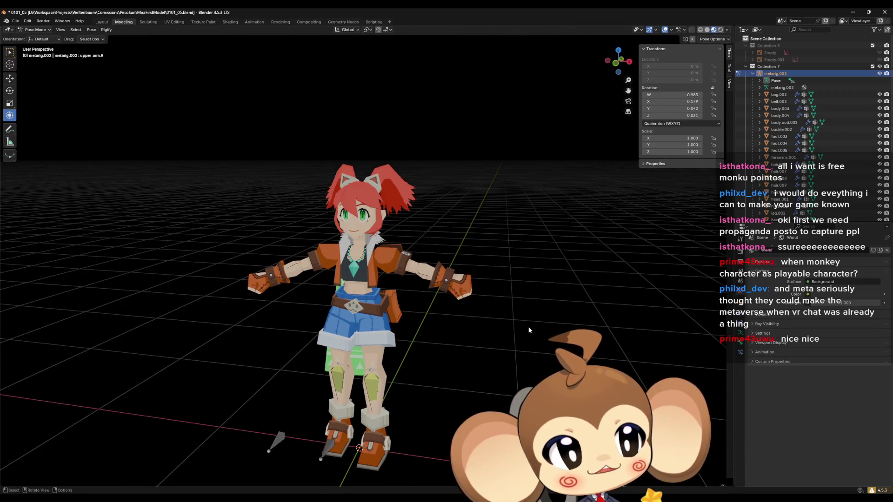